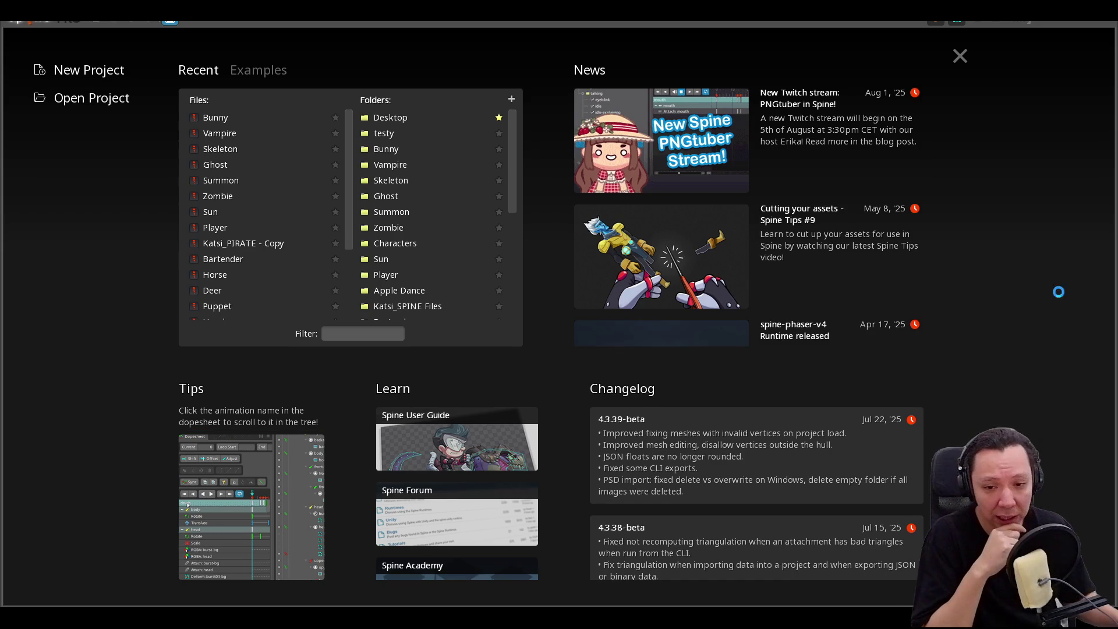
- Open the recent Player project with the cowboy-hatted cucumber character
{"action": "left_click", "coordinate": [275, 229]}
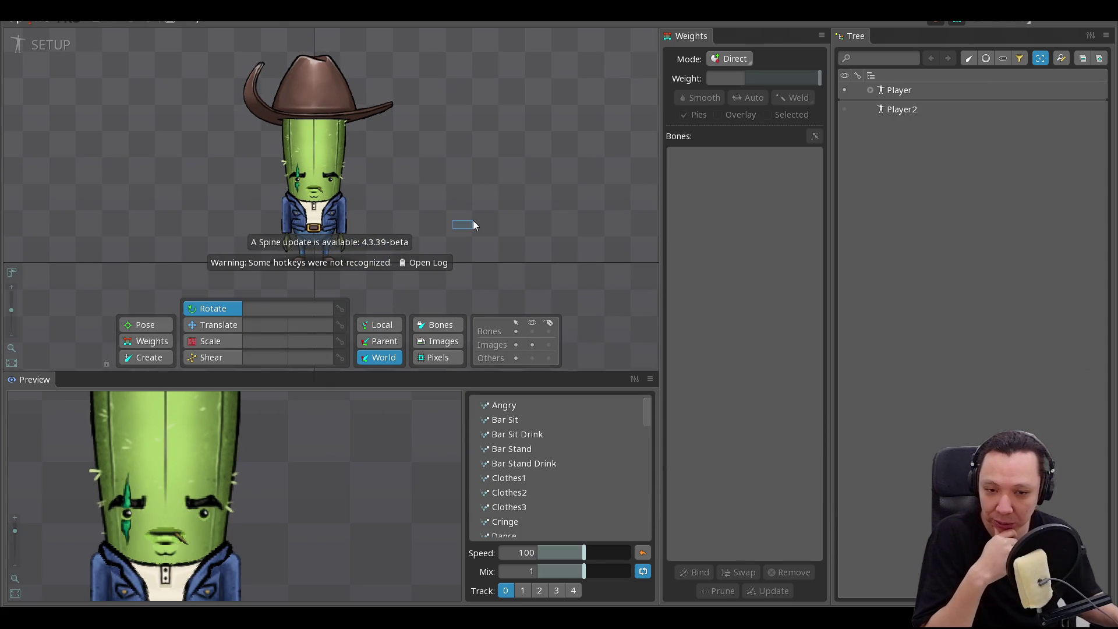
- Open the Skins view and scroll through the animation preview list
{"action": "left_click", "coordinate": [937, 19]}
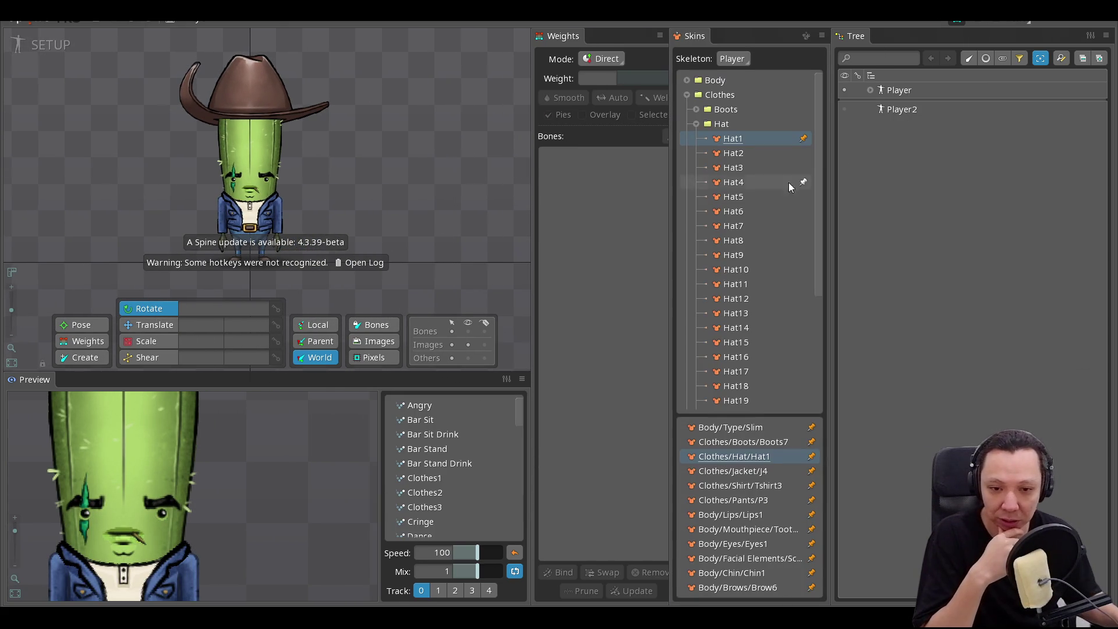
{"action": "left_click_drag", "start_coordinate": [371, 163], "coordinate": [416, 151]}
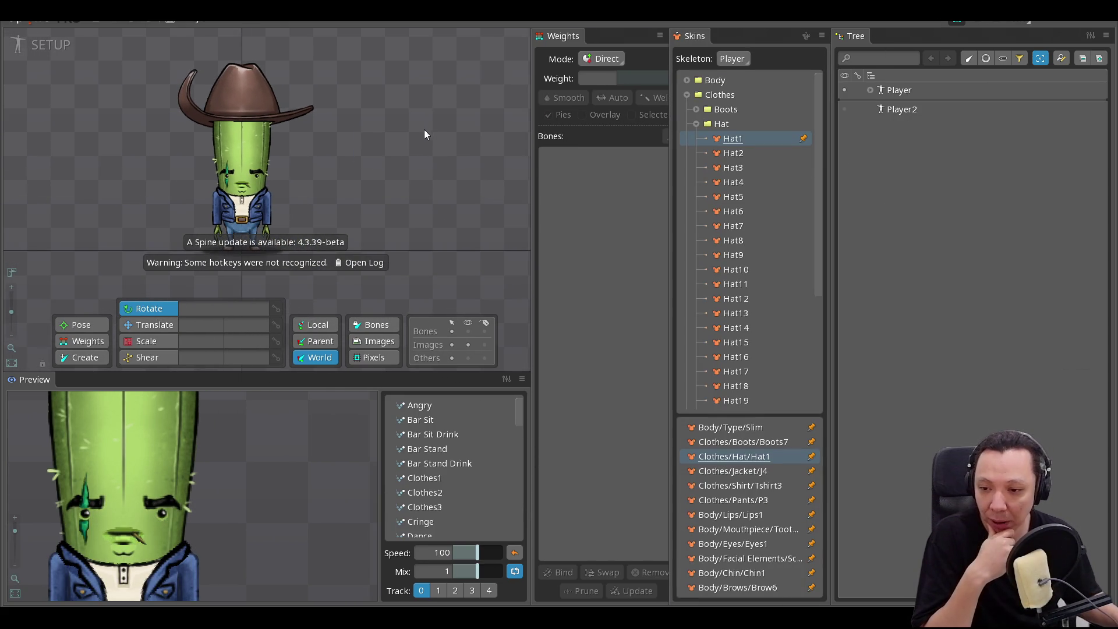
{"action": "scroll", "coordinate": [311, 153], "scroll_direction": "down", "scroll_amount": 2}
{"action": "scroll", "coordinate": [310, 165], "scroll_direction": "up", "scroll_amount": 2}
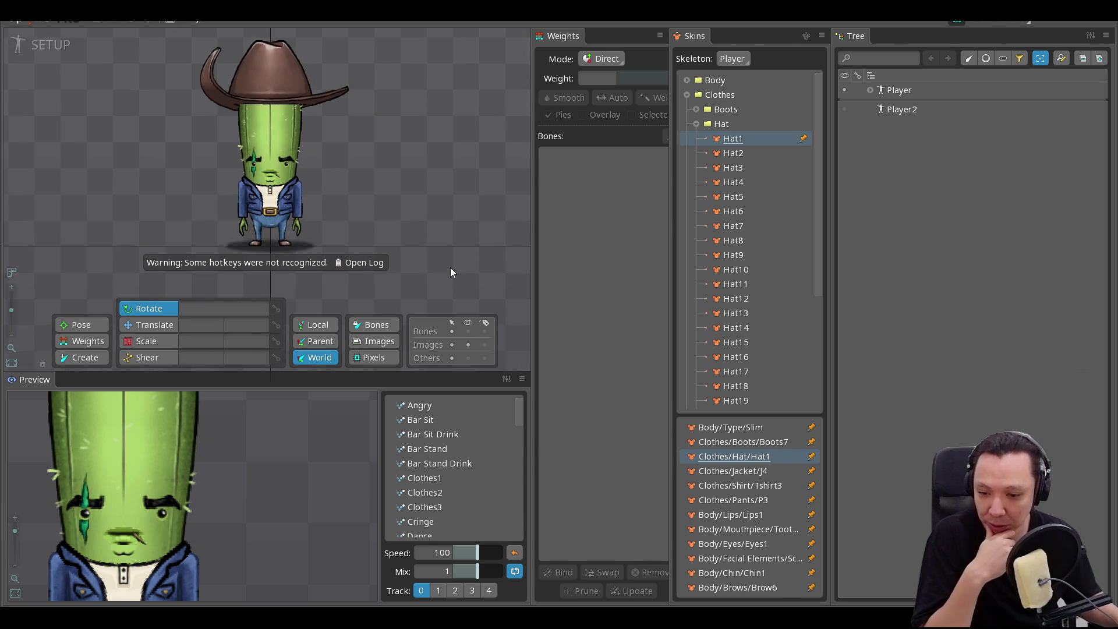
{"action": "scroll", "coordinate": [272, 487], "scroll_direction": "down", "scroll_amount": 3}
{"action": "scroll", "coordinate": [435, 492], "scroll_direction": "down", "scroll_amount": 10}
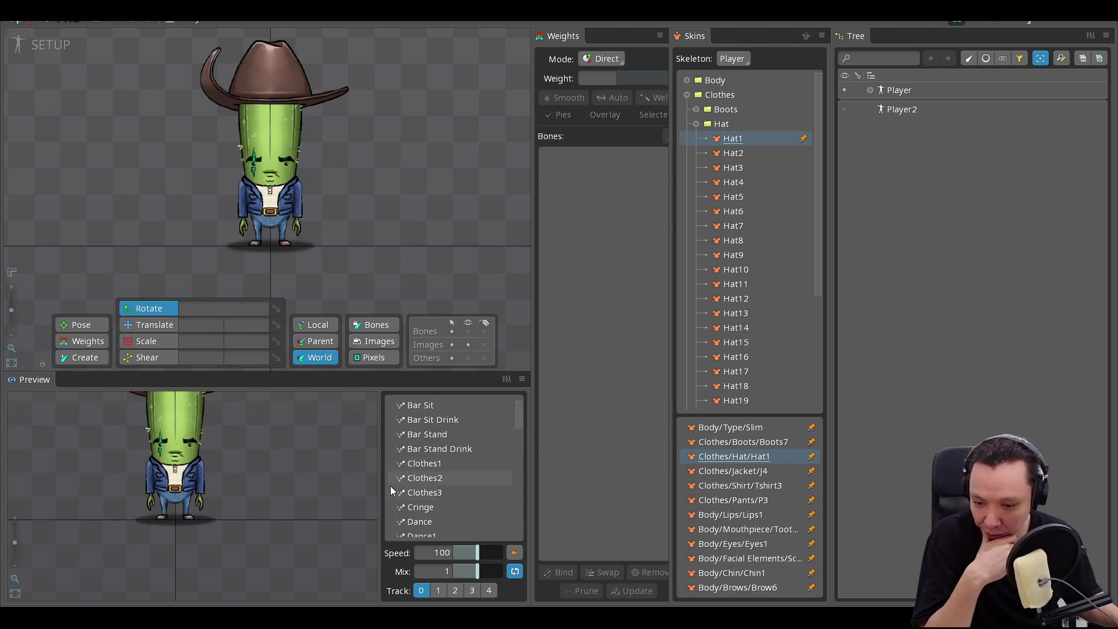
{"action": "scroll", "coordinate": [437, 495], "scroll_direction": "up", "scroll_amount": 5}
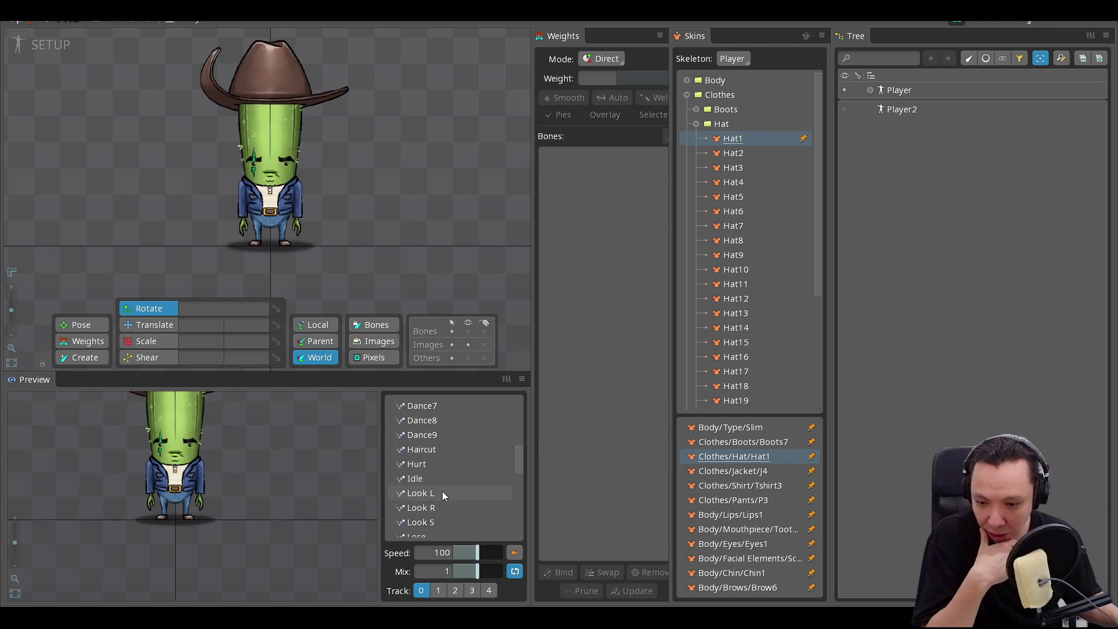
{"action": "scroll", "coordinate": [444, 492], "scroll_direction": "down", "scroll_amount": 4}
{"action": "scroll", "coordinate": [449, 492], "scroll_direction": "up", "scroll_amount": 5}
{"action": "scroll", "coordinate": [449, 489], "scroll_direction": "up", "scroll_amount": 3}
- Preview Dance7, Dance6, Dance5 and Dance8, then load Dance7 in Animate mode
{"action": "left_click", "coordinate": [418, 446]}
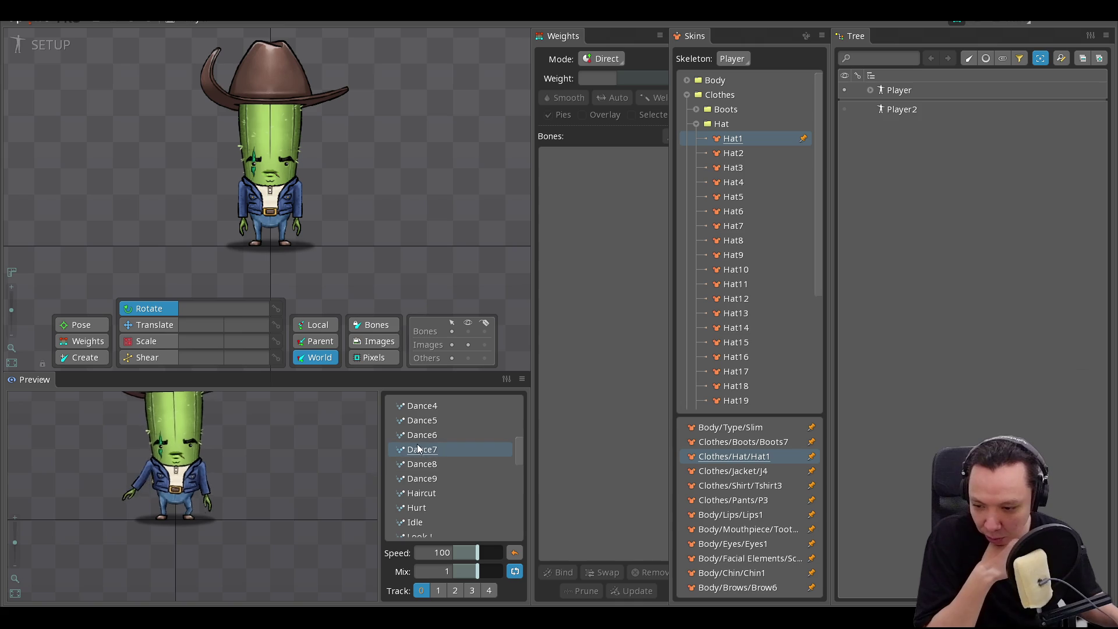
{"action": "left_click", "coordinate": [425, 435]}
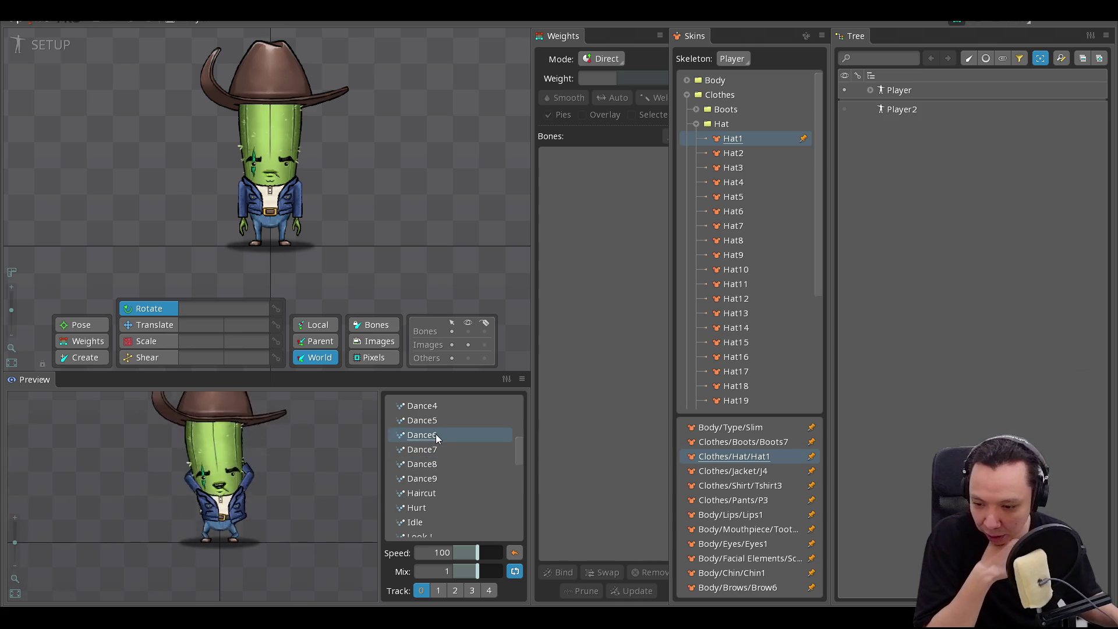
{"action": "left_click", "coordinate": [435, 418]}
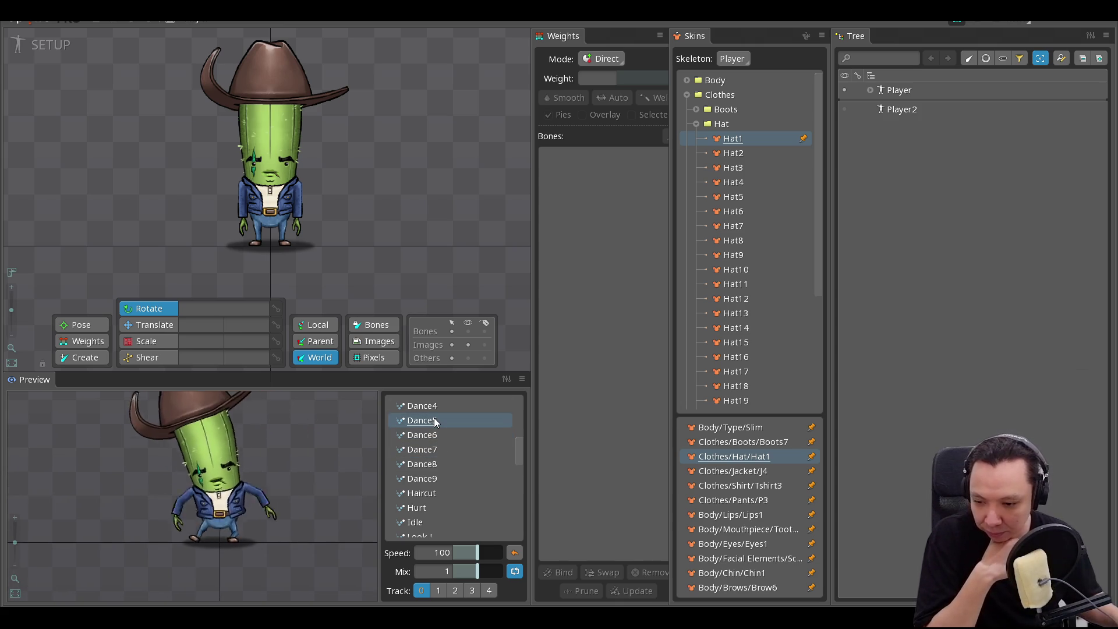
{"action": "left_click", "coordinate": [428, 448]}
{"action": "left_click", "coordinate": [428, 460]}
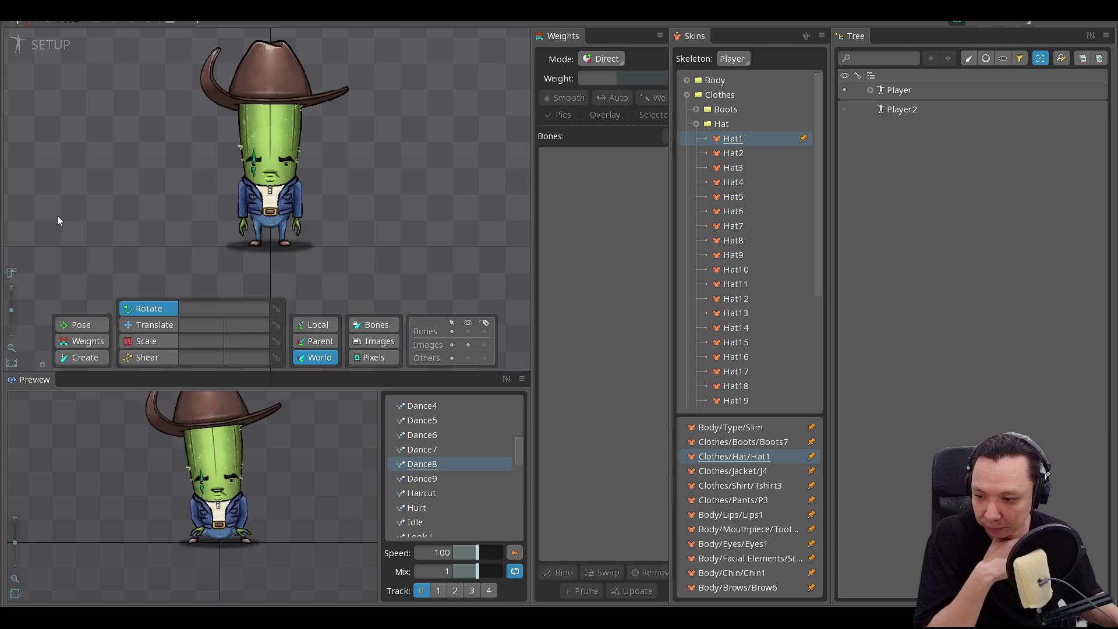
{"action": "left_click", "coordinate": [39, 46]}
{"action": "left_click", "coordinate": [576, 295]}
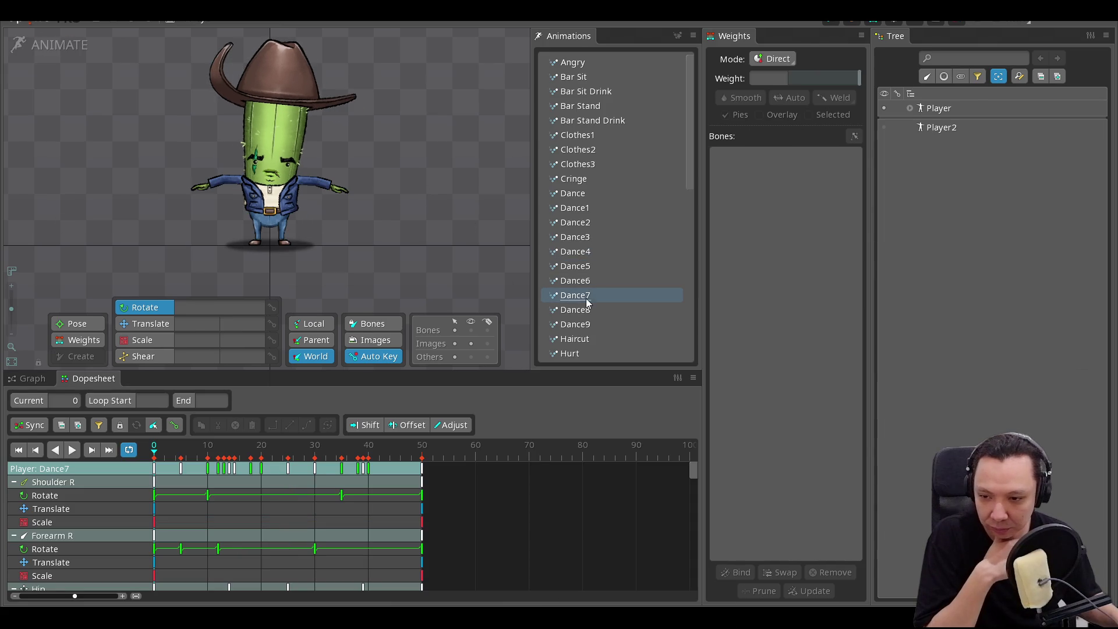
- Play the Dance9 animation, unpin the Hat1 skin and try on Hat23
{"action": "left_click", "coordinate": [579, 322]}
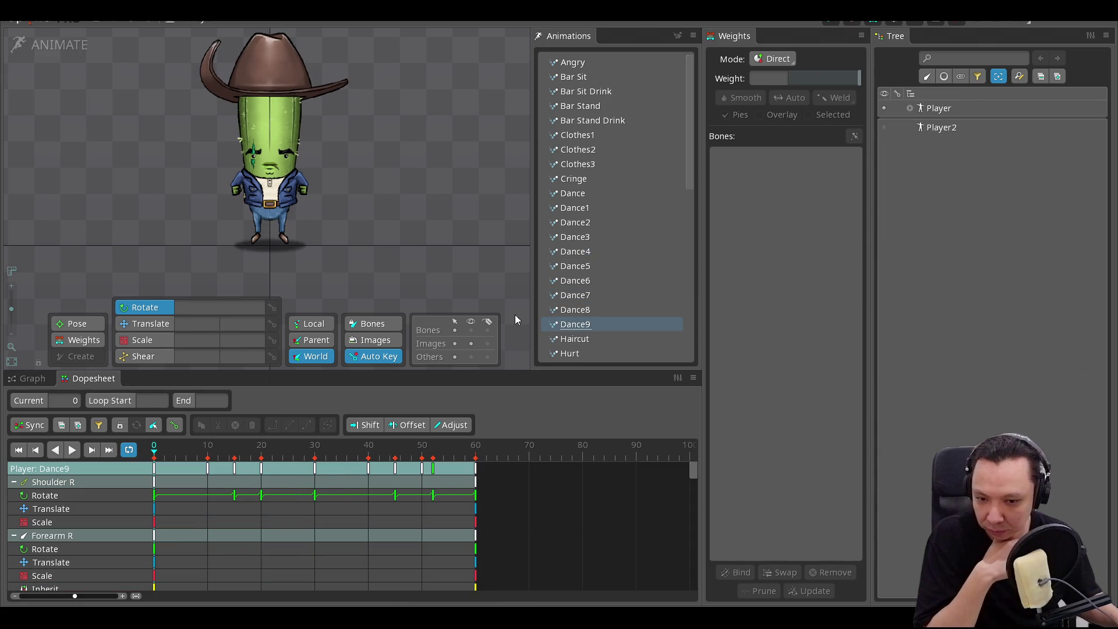
{"action": "left_click", "coordinate": [71, 451]}
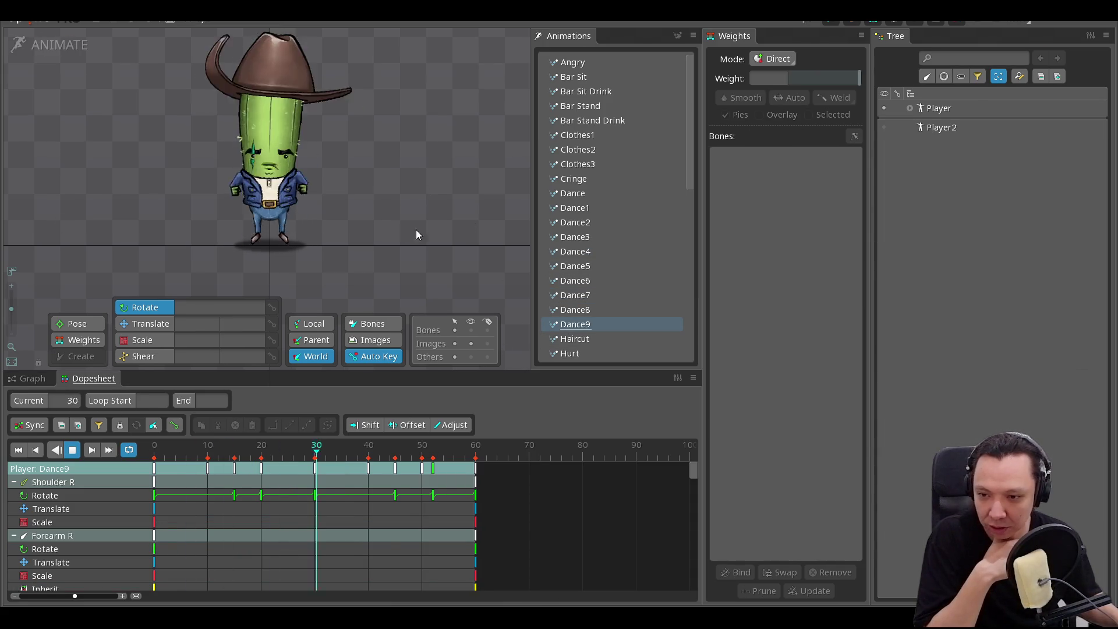
{"action": "left_click", "coordinate": [845, 19]}
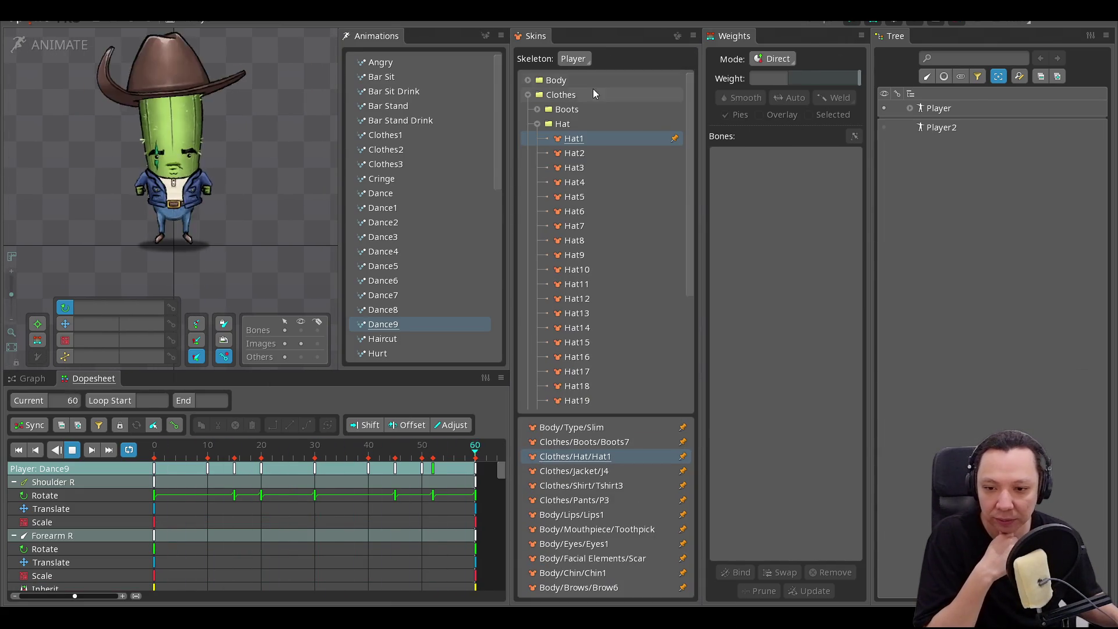
{"action": "left_click", "coordinate": [674, 139]}
{"action": "scroll", "coordinate": [672, 349], "scroll_direction": "down", "scroll_amount": 3}
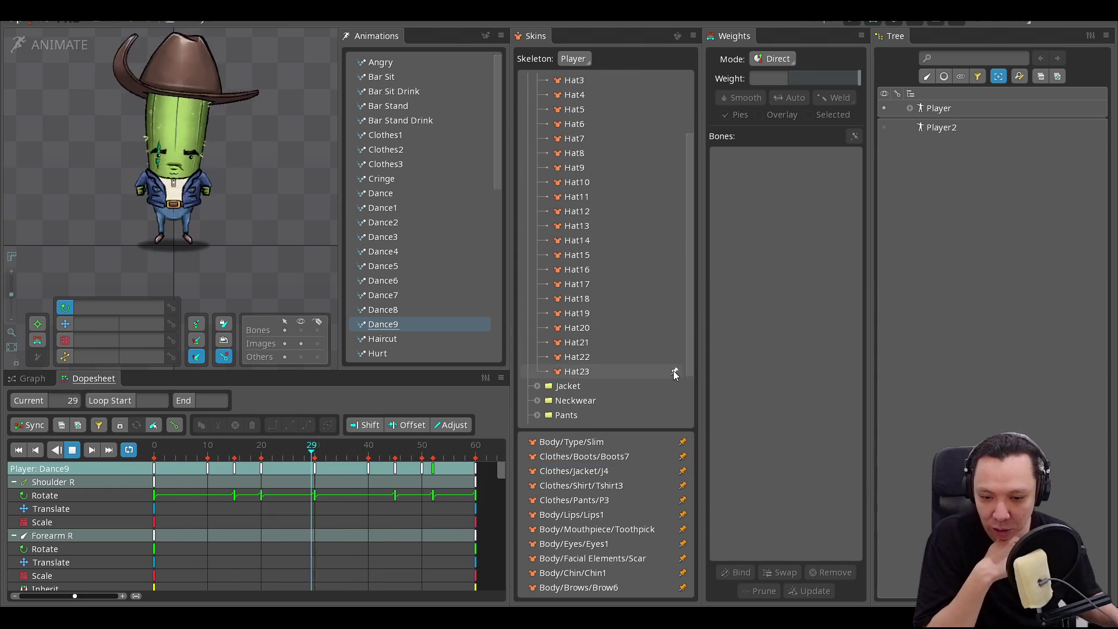
{"action": "left_click", "coordinate": [674, 371]}
{"action": "left_click", "coordinate": [664, 372]}
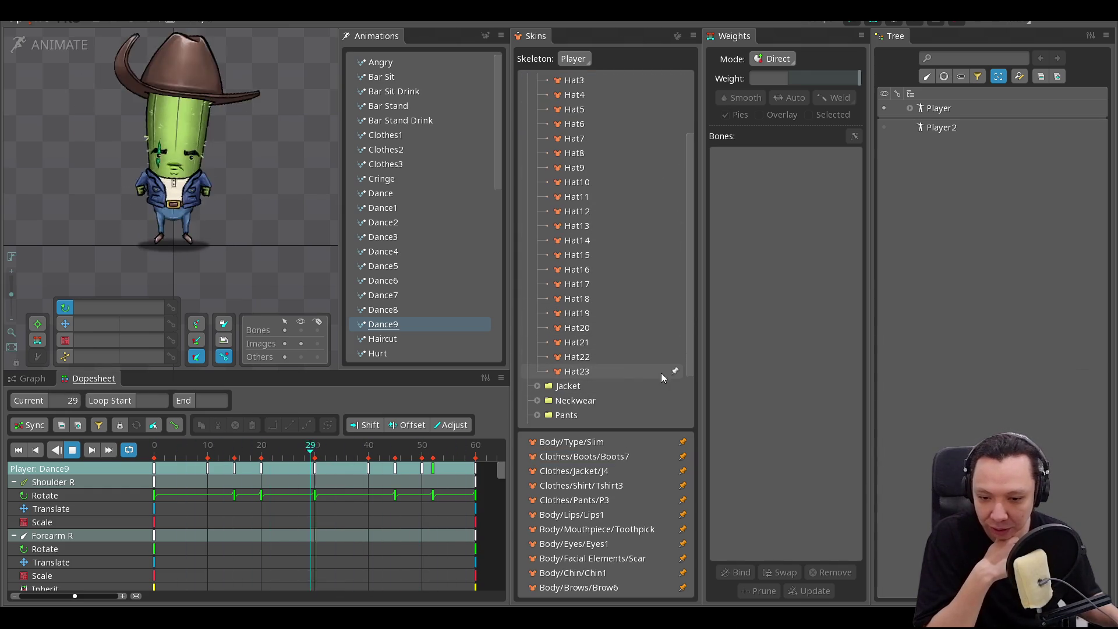
{"action": "left_click_drag", "start_coordinate": [211, 182], "coordinate": [243, 235]}
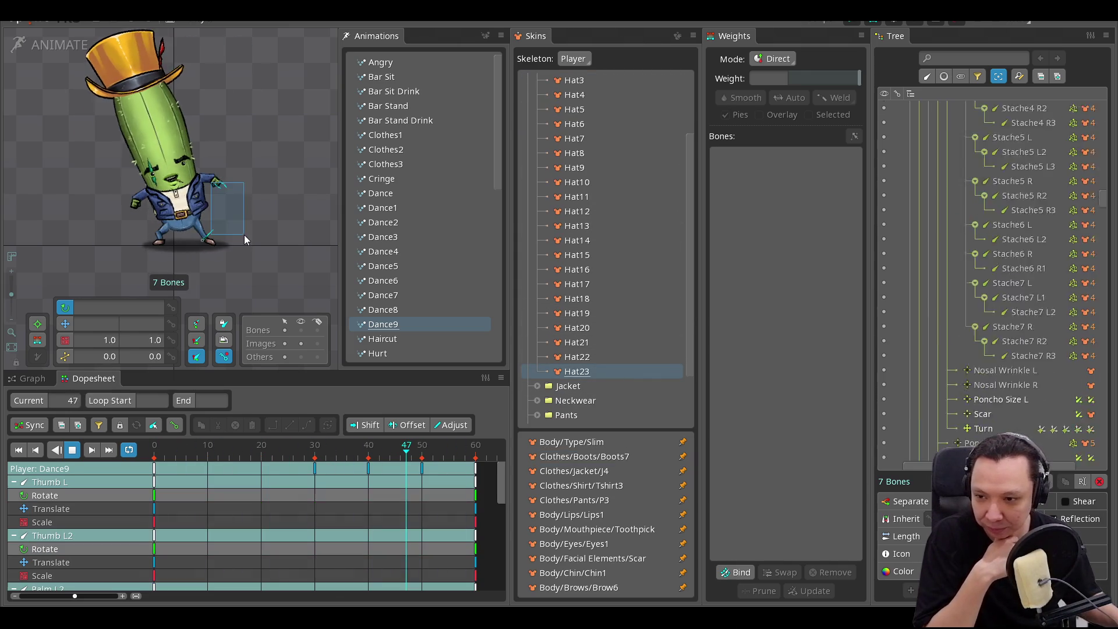
- Try the Hat11 bowler, beaver and Hat3 cowboy hats, then remove the hat and show the Body groups
{"action": "scroll", "coordinate": [580, 246], "scroll_direction": "up", "scroll_amount": 3}
{"action": "left_click", "coordinate": [580, 284]}
{"action": "left_click", "coordinate": [576, 357]}
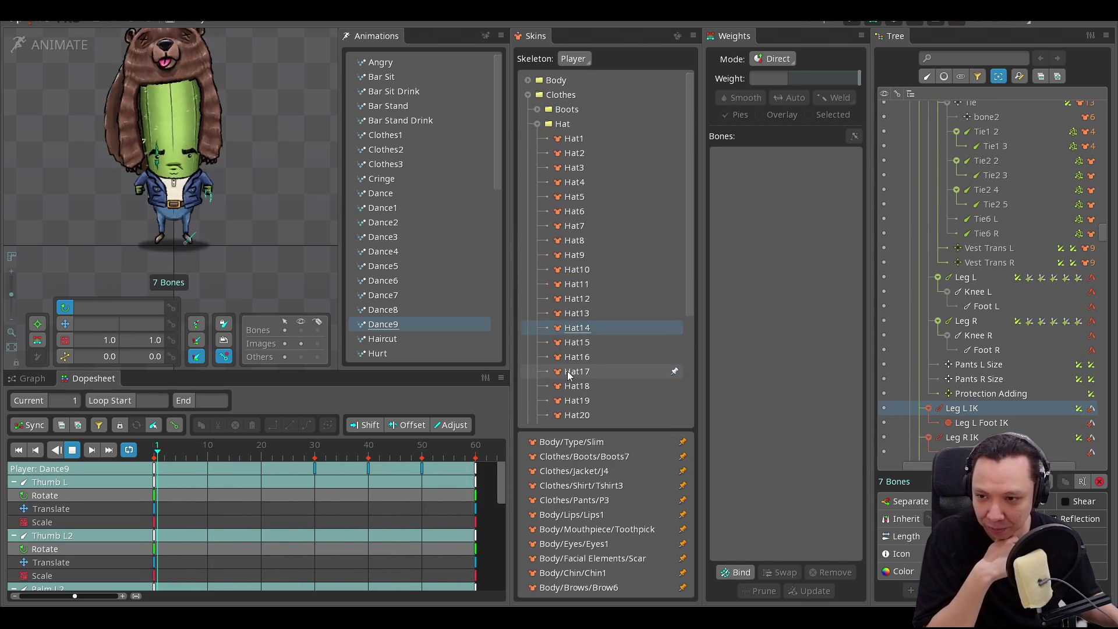
{"action": "left_click", "coordinate": [577, 371]}
{"action": "left_click", "coordinate": [576, 385]}
{"action": "left_click", "coordinate": [574, 168]}
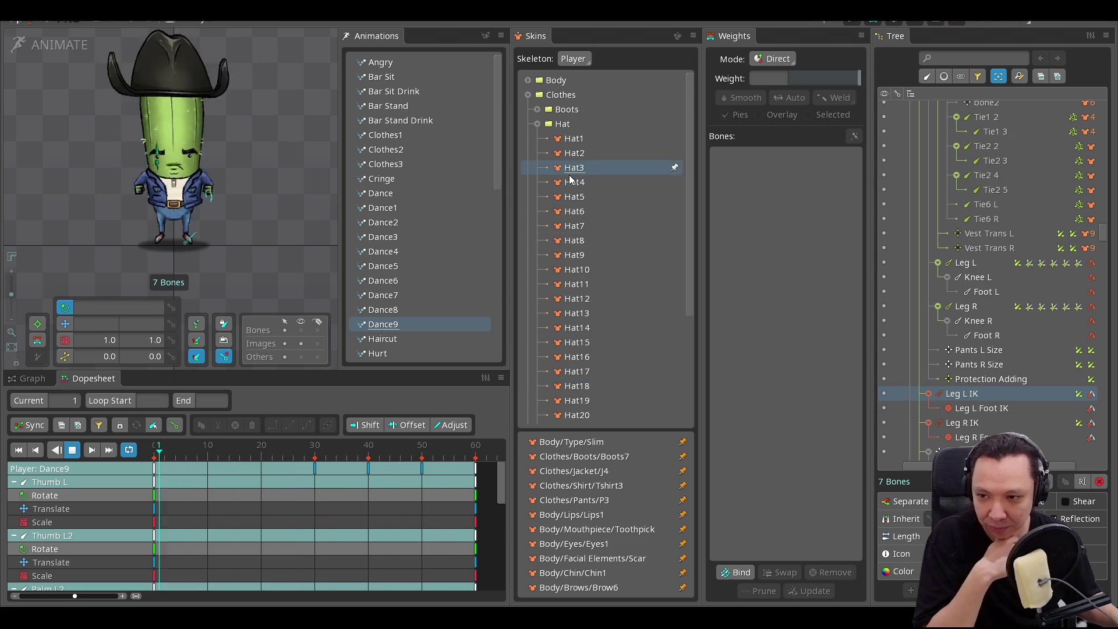
{"action": "left_click", "coordinate": [548, 124]}
{"action": "left_click", "coordinate": [537, 123]}
{"action": "left_click", "coordinate": [529, 80]}
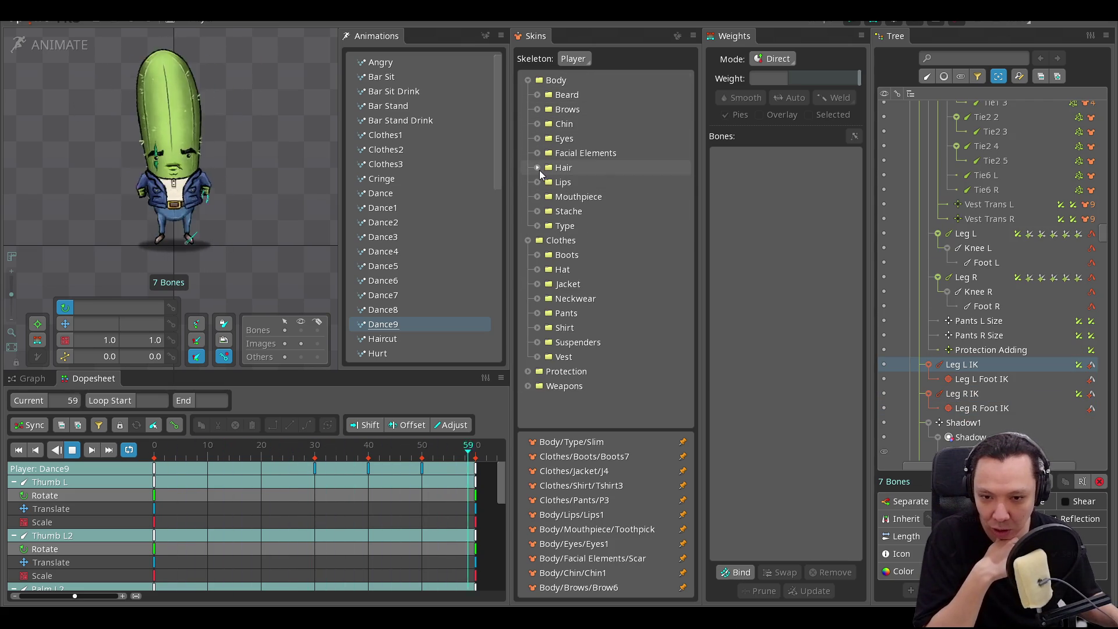
- Try hairstyles including Hair2Blonde, Hair3Ginger, Hair5Grey and Hair7Black curly hair
{"action": "left_click", "coordinate": [537, 168]}
{"action": "left_click", "coordinate": [589, 255]}
{"action": "left_click", "coordinate": [597, 329]}
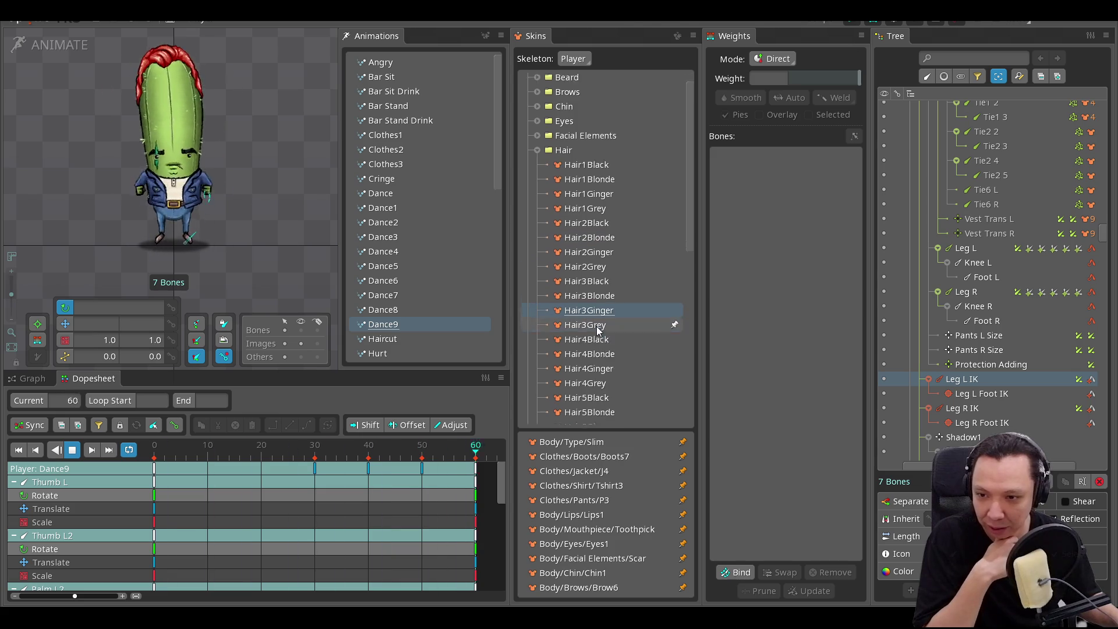
{"action": "scroll", "coordinate": [600, 332], "scroll_direction": "down", "scroll_amount": 1}
{"action": "left_click", "coordinate": [602, 333]}
{"action": "scroll", "coordinate": [602, 332], "scroll_direction": "down", "scroll_amount": 1}
{"action": "left_click", "coordinate": [606, 329]}
{"action": "scroll", "coordinate": [606, 332], "scroll_direction": "down", "scroll_amount": 1}
{"action": "left_click", "coordinate": [608, 330]}
{"action": "scroll", "coordinate": [609, 338], "scroll_direction": "down", "scroll_amount": 2}
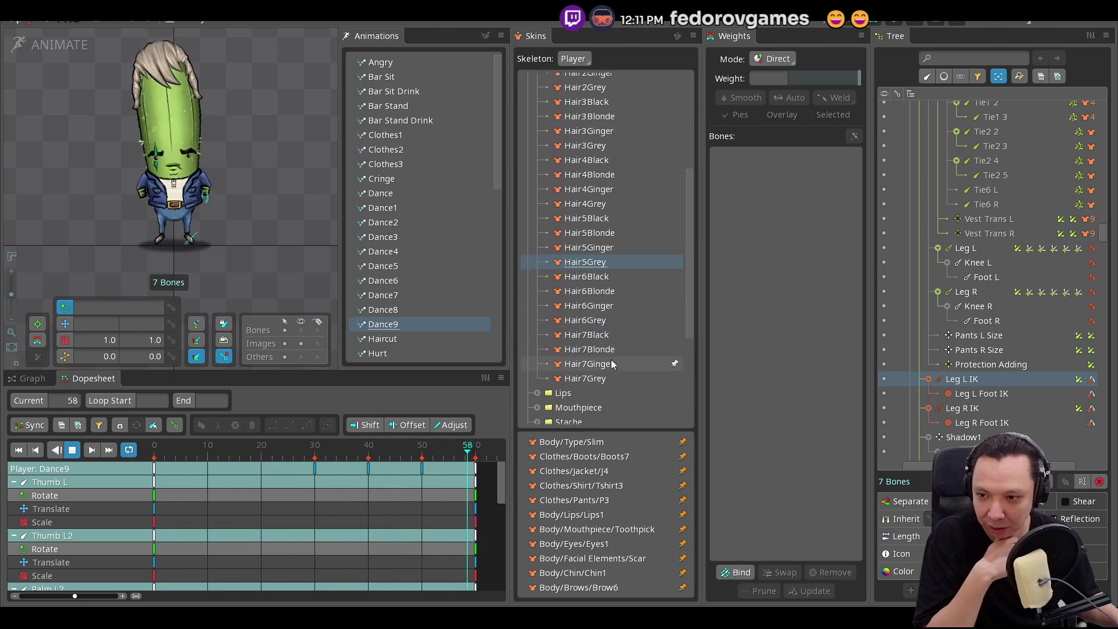
{"action": "left_click", "coordinate": [603, 357]}
{"action": "left_click", "coordinate": [600, 312]}
- Pin the Hair6Blonde hairstyle to the character's skin
{"action": "left_click", "coordinate": [590, 269]}
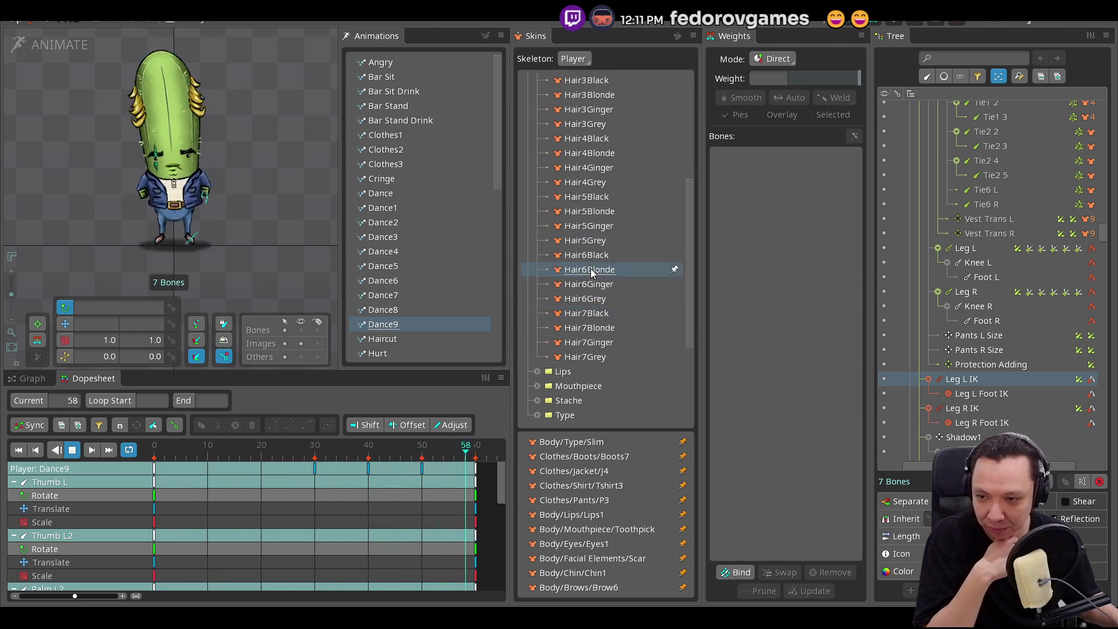
{"action": "scroll", "coordinate": [593, 240], "scroll_direction": "up", "scroll_amount": 3}
{"action": "scroll", "coordinate": [646, 291], "scroll_direction": "down", "scroll_amount": 2}
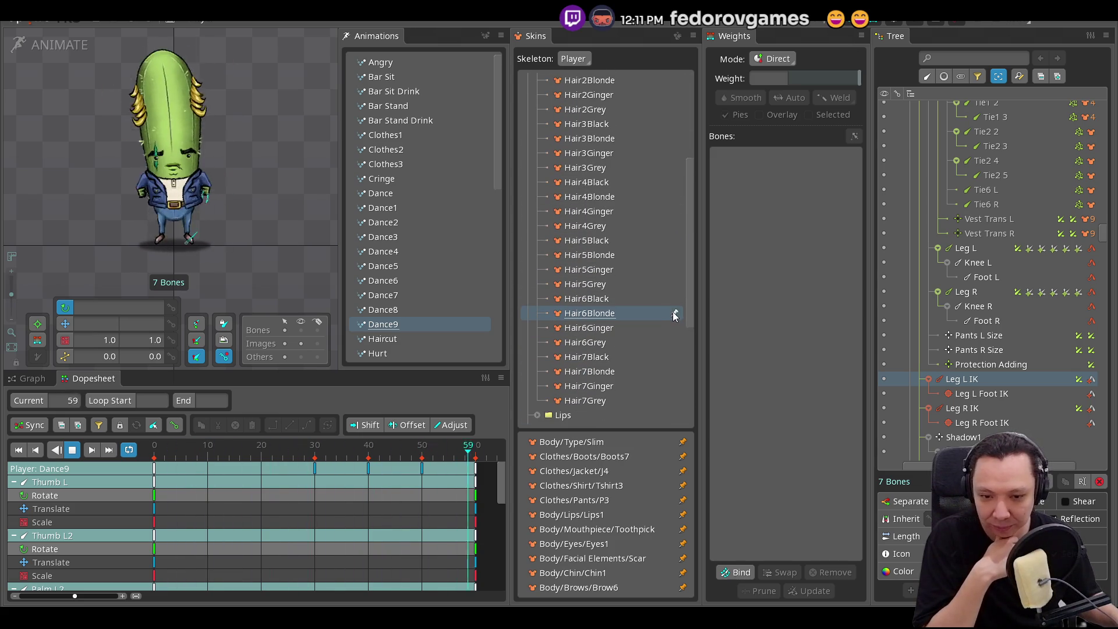
{"action": "left_click", "coordinate": [674, 313]}
{"action": "scroll", "coordinate": [626, 110], "scroll_direction": "up", "scroll_amount": 3}
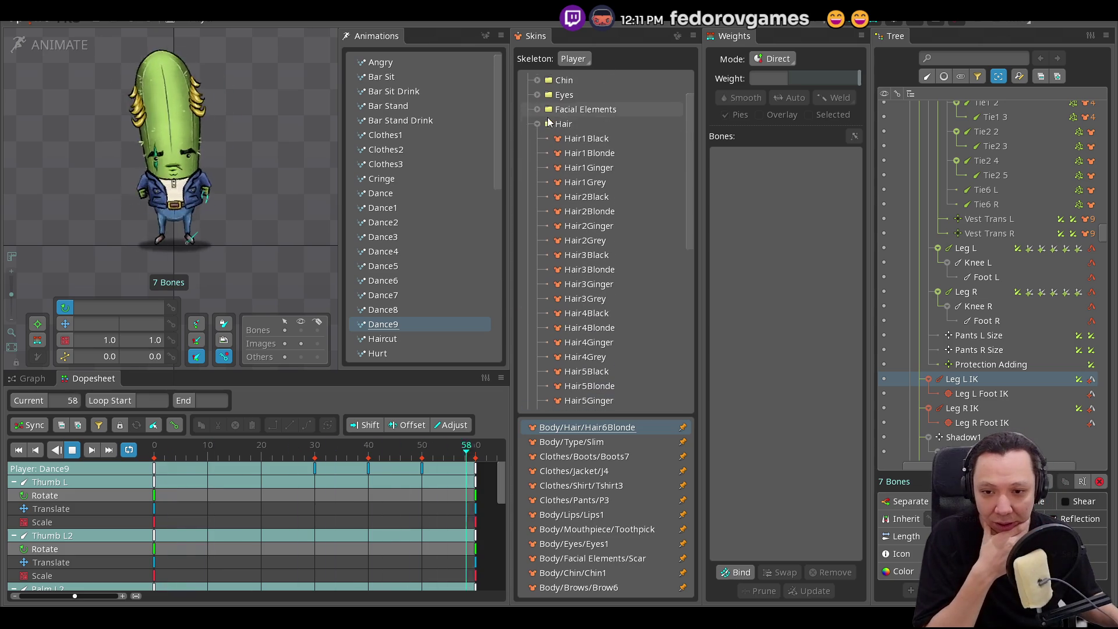
{"action": "left_click", "coordinate": [537, 125]}
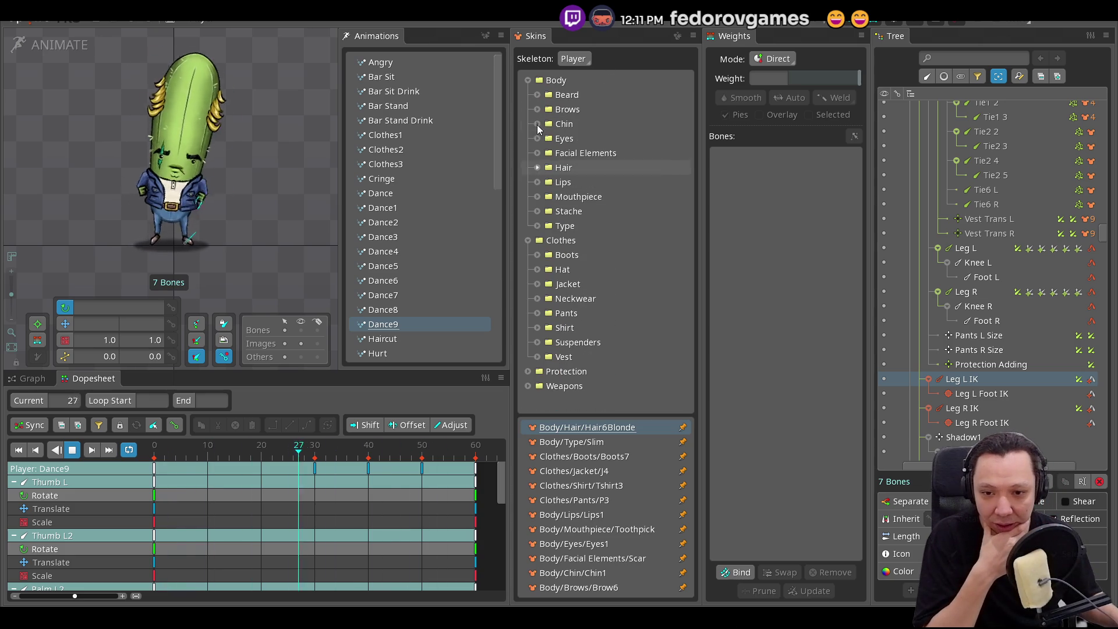
- Try the Stache2Black and Stache5Blonde mustaches, then pin Stache7Blonde
{"action": "left_click", "coordinate": [537, 210]}
{"action": "left_click", "coordinate": [590, 283]}
{"action": "scroll", "coordinate": [590, 326], "scroll_direction": "down", "scroll_amount": 3}
{"action": "left_click", "coordinate": [590, 340]}
{"action": "scroll", "coordinate": [594, 341], "scroll_direction": "down", "scroll_amount": 1}
{"action": "left_click", "coordinate": [600, 342]}
{"action": "scroll", "coordinate": [603, 344], "scroll_direction": "down", "scroll_amount": 2}
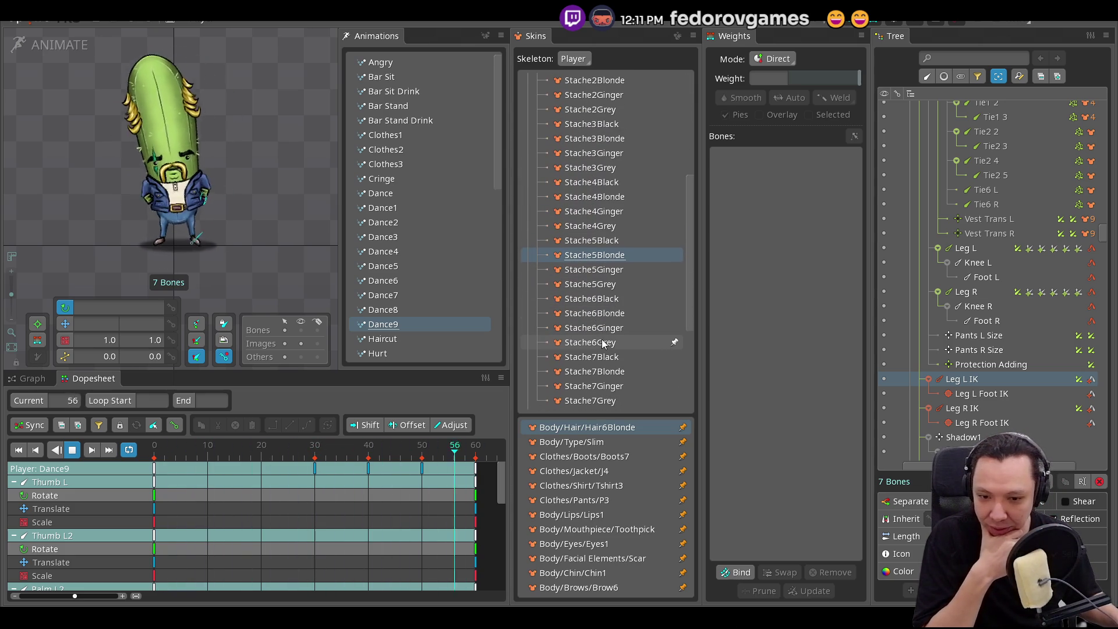
{"action": "scroll", "coordinate": [600, 361], "scroll_direction": "down", "scroll_amount": 3}
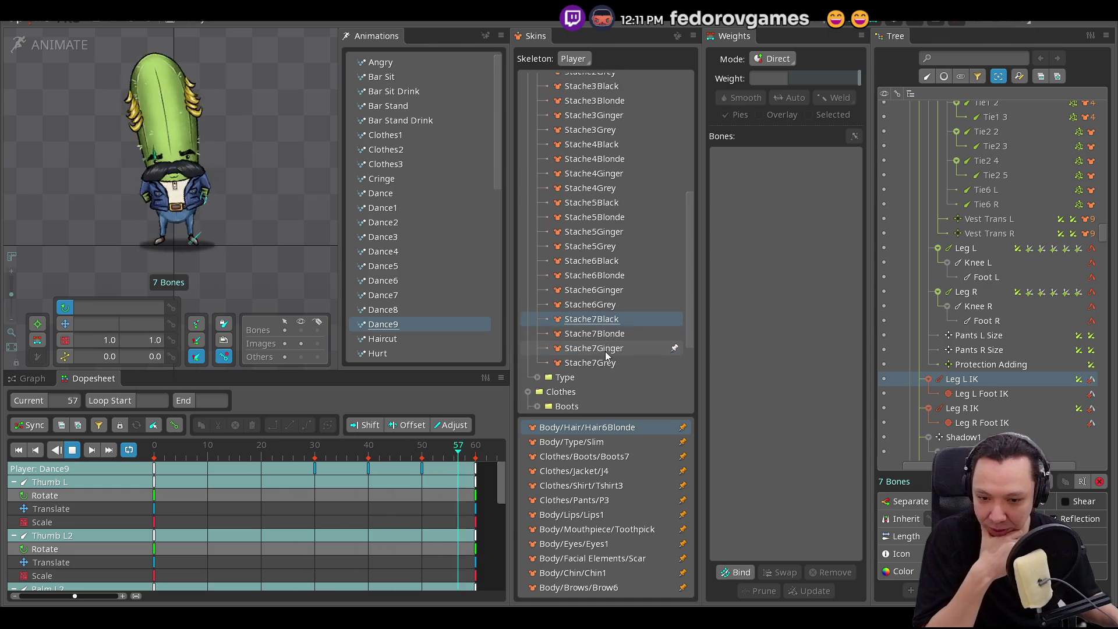
{"action": "left_click", "coordinate": [674, 328]}
{"action": "scroll", "coordinate": [590, 215], "scroll_direction": "up", "scroll_amount": 7}
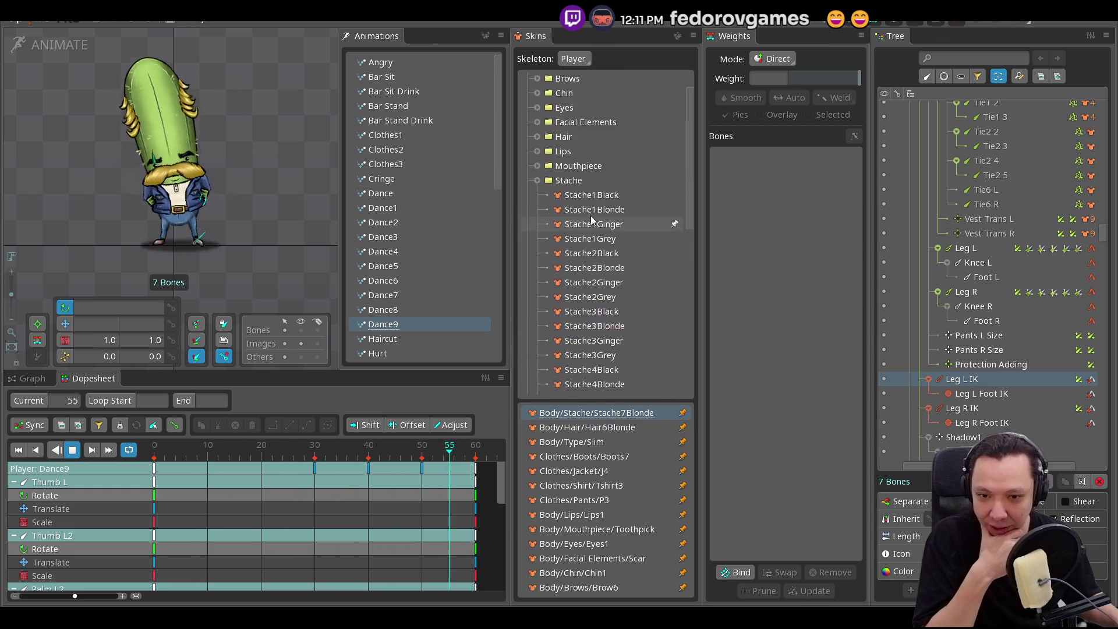
{"action": "left_click", "coordinate": [538, 212]}
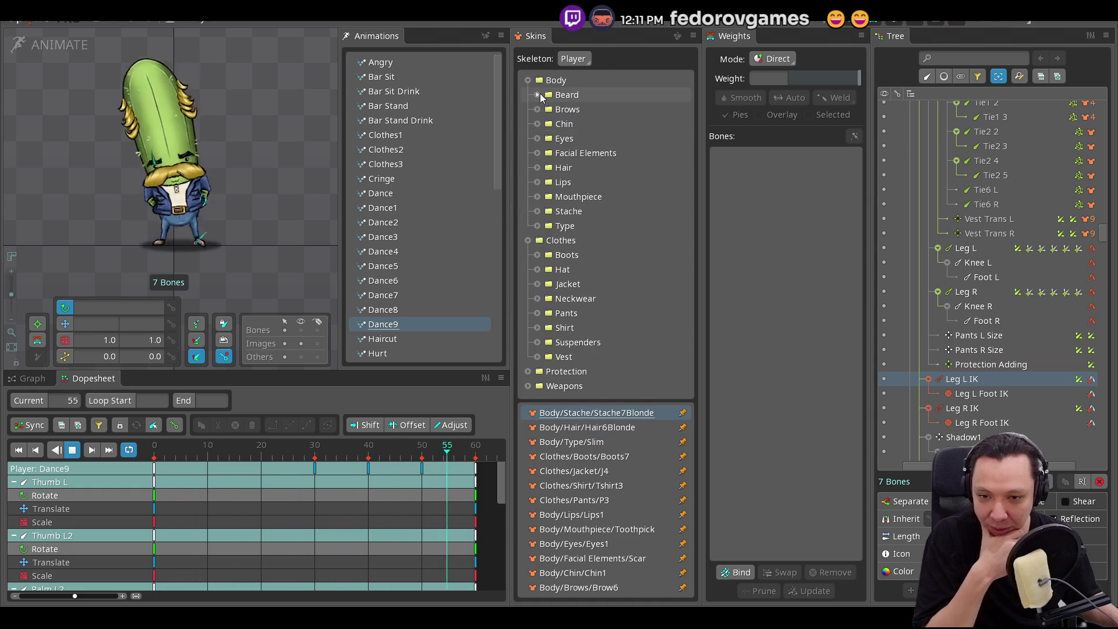
- Preview the Beard7Blonde and Beard5Blonde beards, and pin Beard5Ginger to the skin
{"action": "left_click", "coordinate": [537, 95]}
{"action": "scroll", "coordinate": [628, 291], "scroll_direction": "down", "scroll_amount": 4}
{"action": "left_click", "coordinate": [606, 299]}
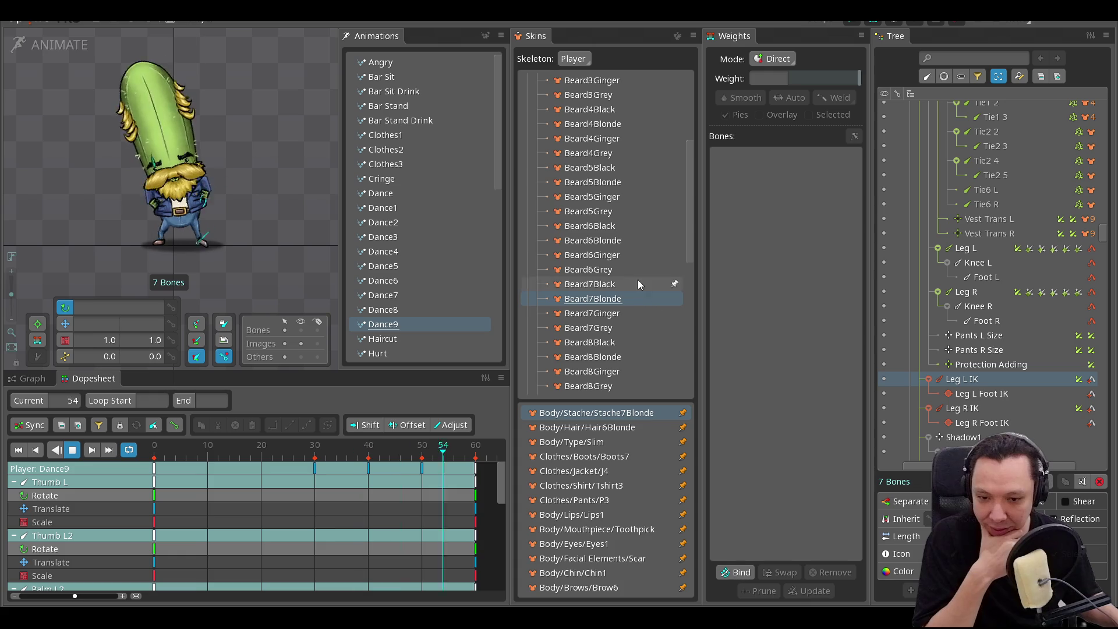
{"action": "left_click", "coordinate": [614, 184]}
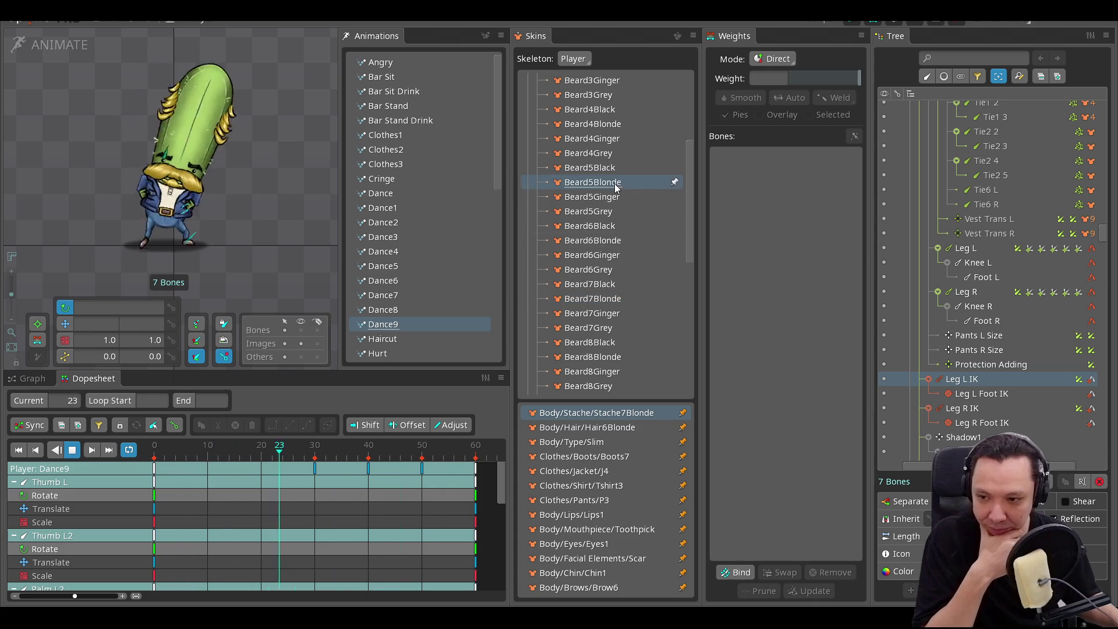
{"action": "left_click", "coordinate": [674, 197]}
{"action": "scroll", "coordinate": [626, 202], "scroll_direction": "up", "scroll_amount": 4}
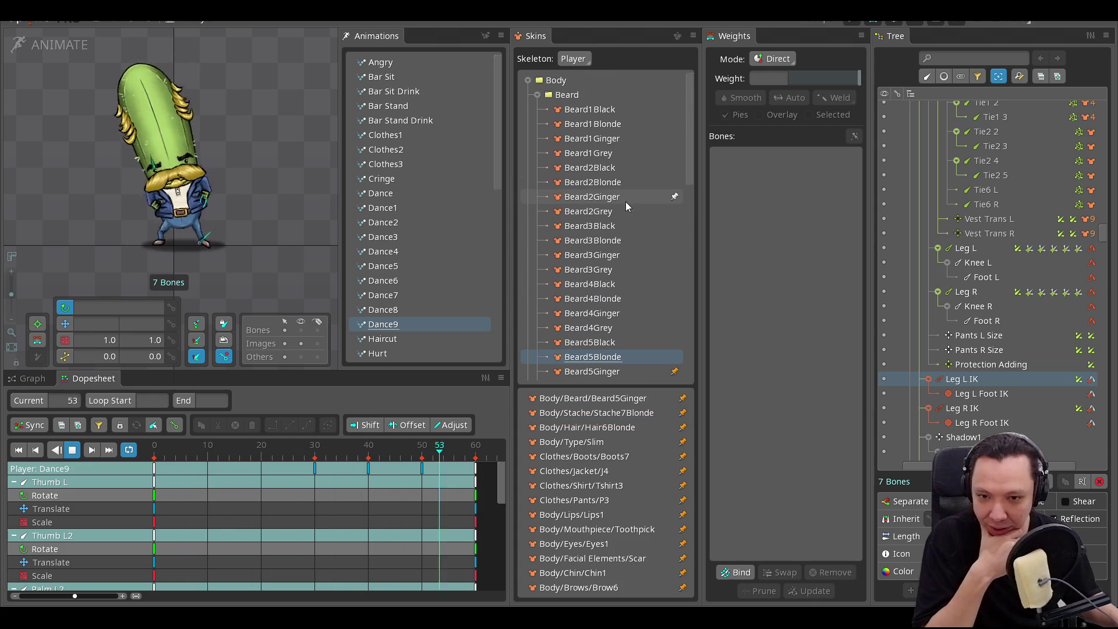
{"action": "left_click", "coordinate": [537, 96]}
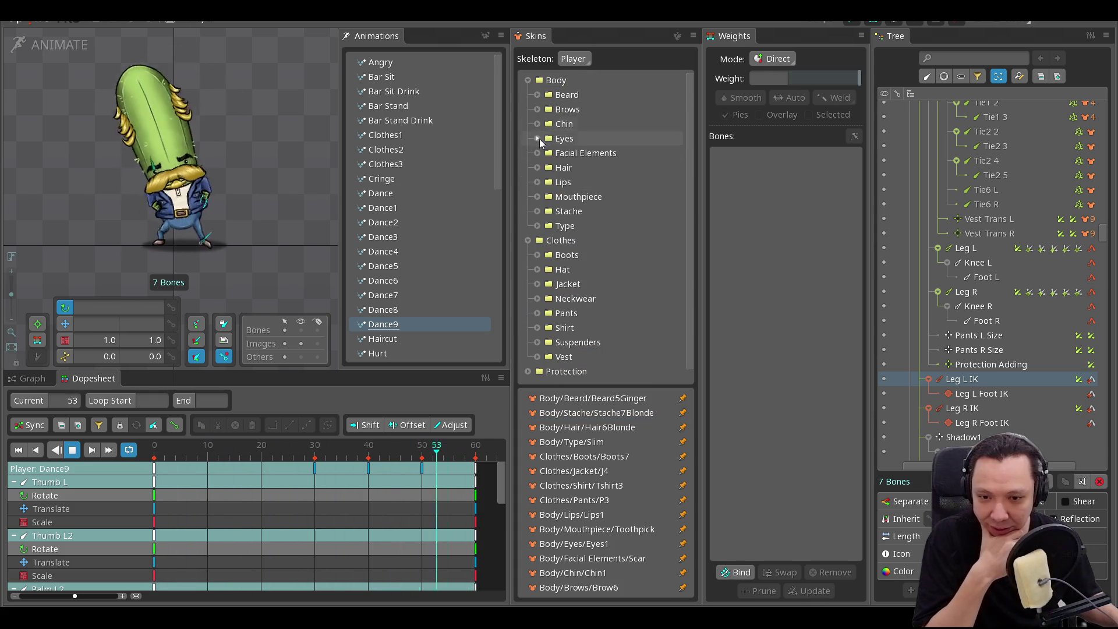
- Preview Eyes6, then pin the Eyes8 eyes to the skin
{"action": "left_click", "coordinate": [536, 140]}
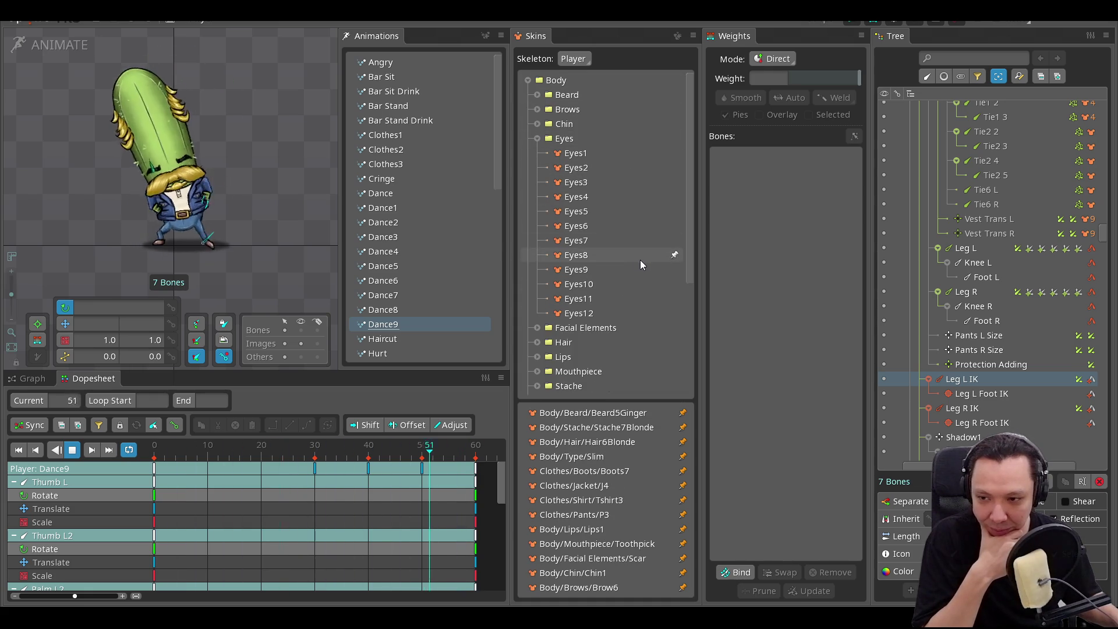
{"action": "left_click", "coordinate": [614, 226]}
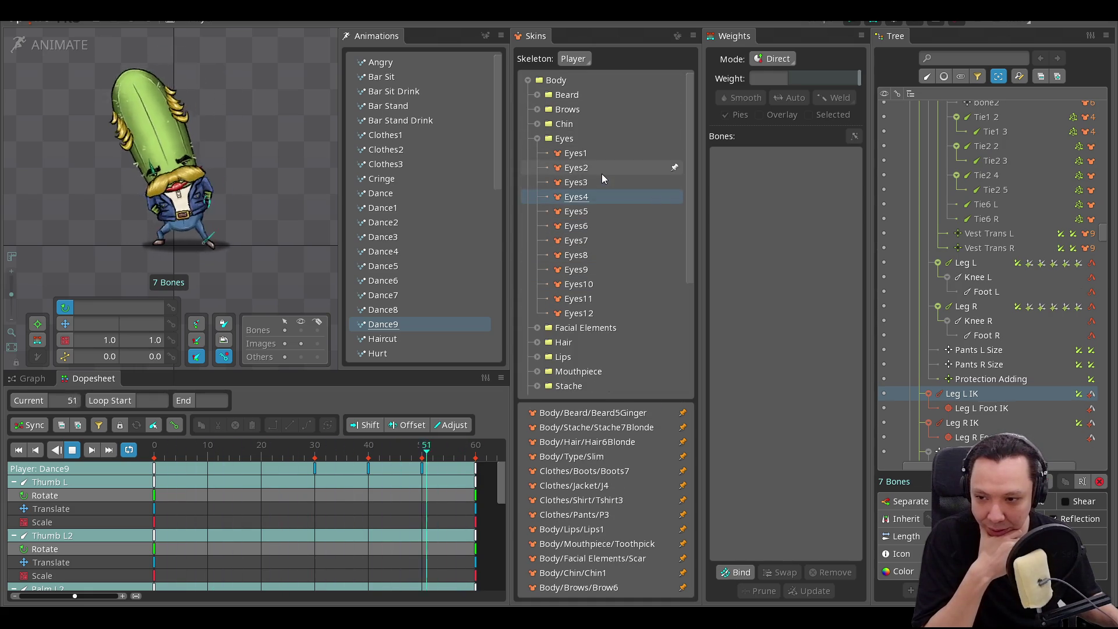
{"action": "left_click", "coordinate": [603, 141]}
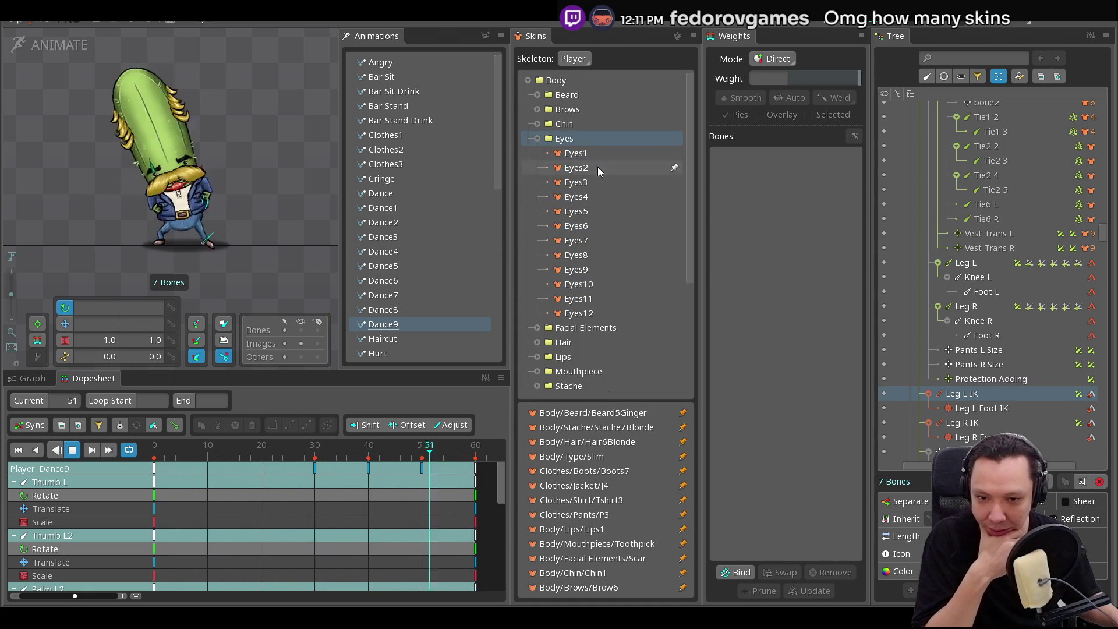
{"action": "left_click", "coordinate": [603, 256]}
{"action": "left_click", "coordinate": [674, 256]}
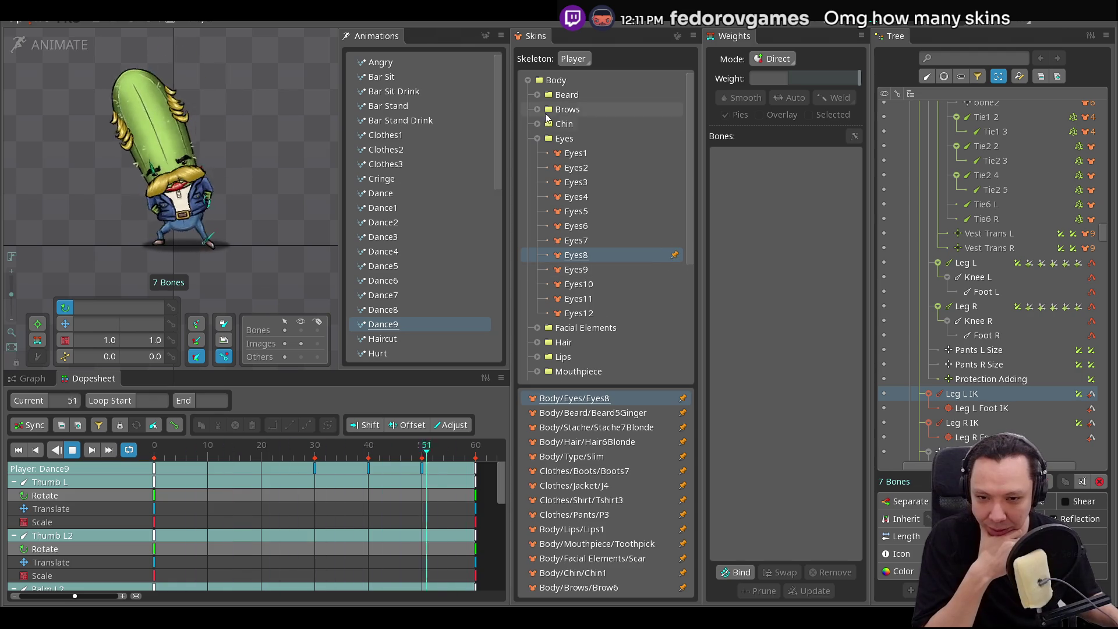
{"action": "left_click", "coordinate": [537, 138]}
- Swap the Beard5Ginger beard for Beard6Blonde in the skin
{"action": "left_click", "coordinate": [537, 94]}
{"action": "scroll", "coordinate": [646, 263], "scroll_direction": "down", "scroll_amount": 4}
{"action": "left_click", "coordinate": [637, 328]}
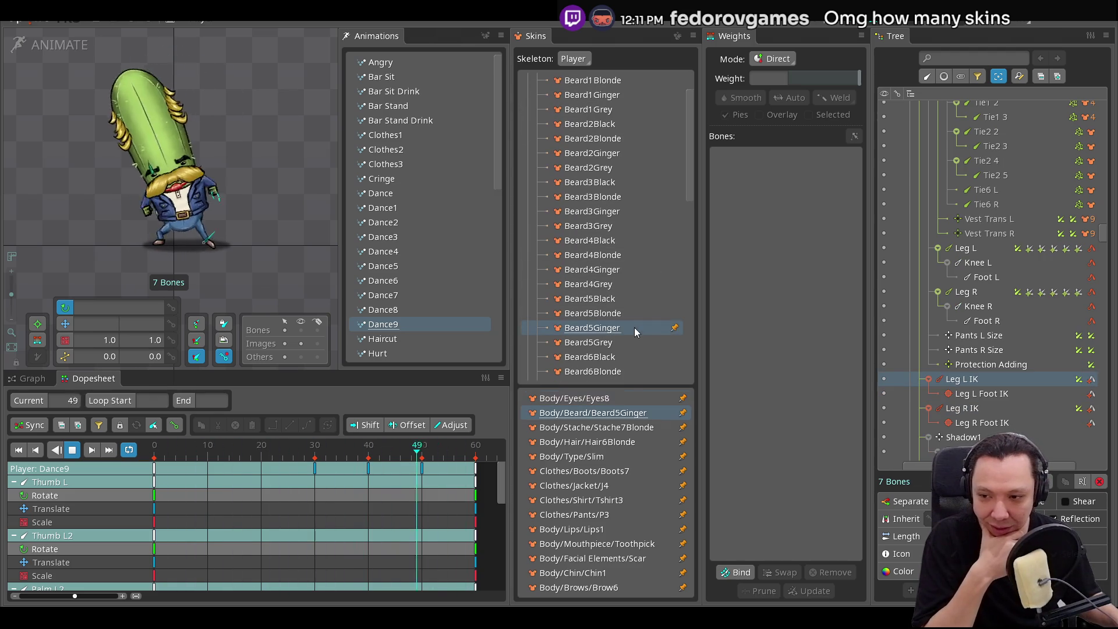
{"action": "left_click", "coordinate": [675, 327]}
{"action": "scroll", "coordinate": [670, 321], "scroll_direction": "down", "scroll_amount": 2}
{"action": "scroll", "coordinate": [666, 314], "scroll_direction": "down", "scroll_amount": 3}
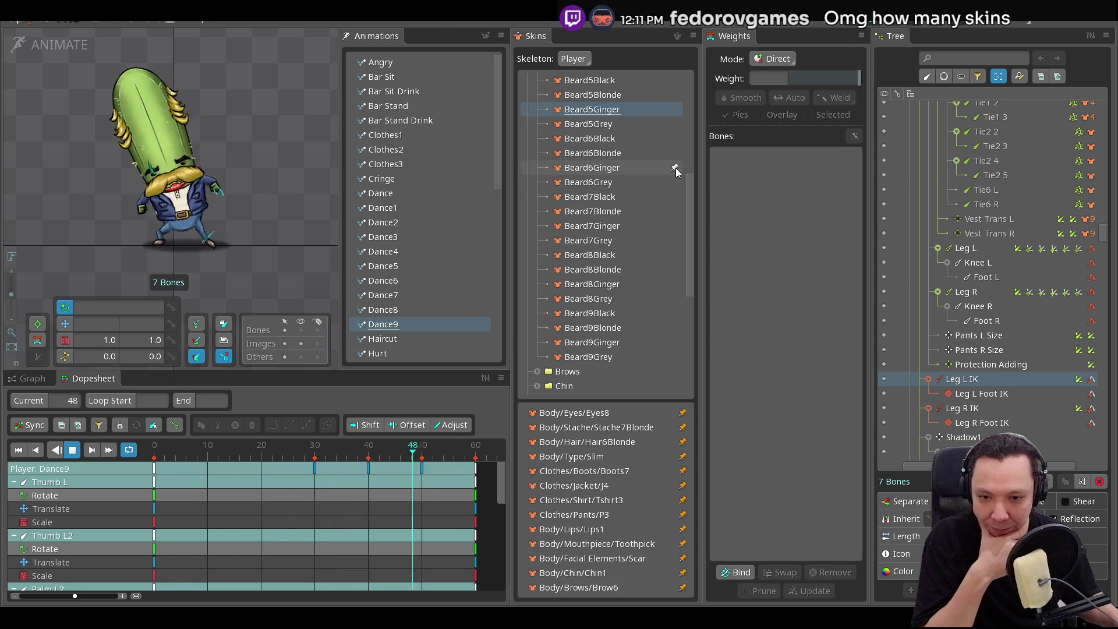
{"action": "left_click", "coordinate": [675, 153]}
{"action": "scroll", "coordinate": [628, 198], "scroll_direction": "up", "scroll_amount": 6}
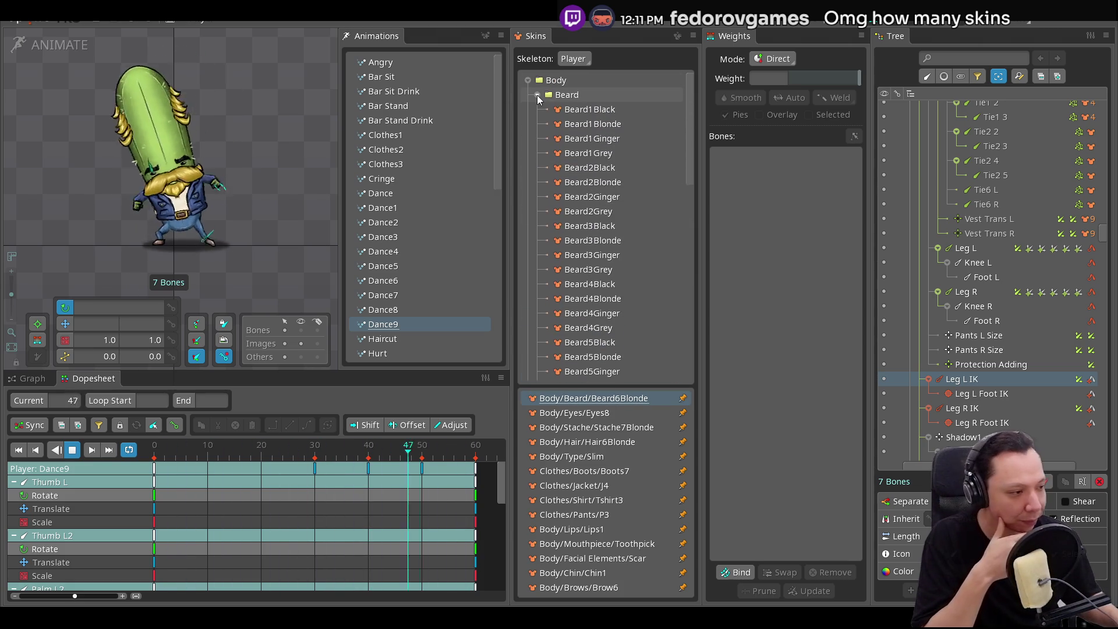
{"action": "left_click", "coordinate": [537, 95]}
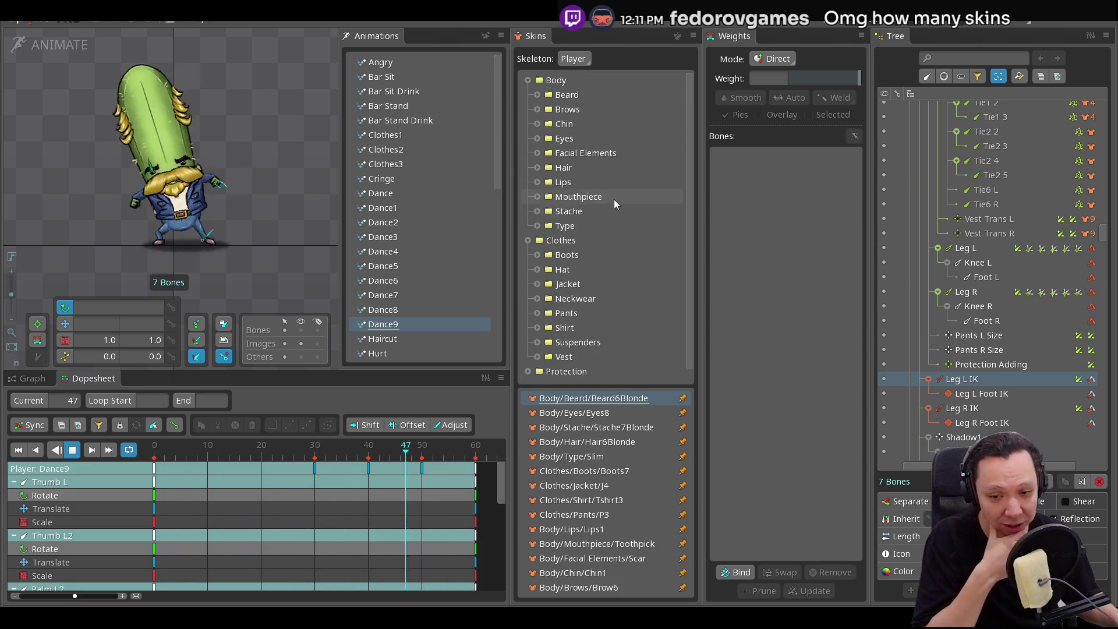
- Unpin the Slim body type and toggle Beard3Ginger on and off again
{"action": "left_click", "coordinate": [540, 226]}
{"action": "scroll", "coordinate": [640, 238], "scroll_direction": "down", "scroll_amount": 1}
{"action": "left_click", "coordinate": [678, 226]}
{"action": "left_click", "coordinate": [674, 213]}
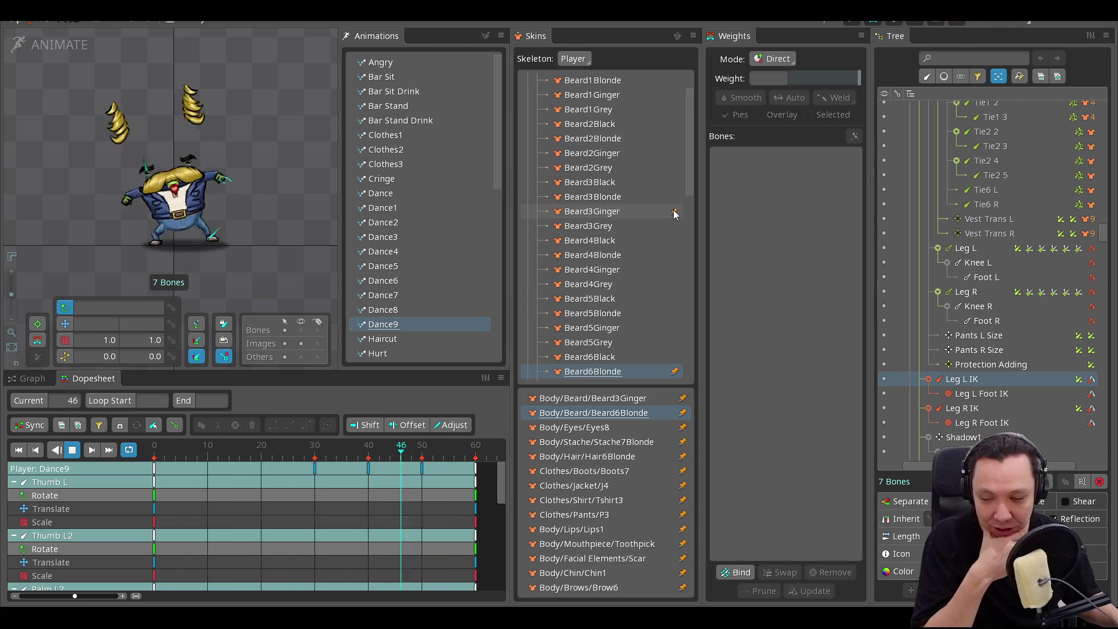
{"action": "left_click", "coordinate": [674, 213]}
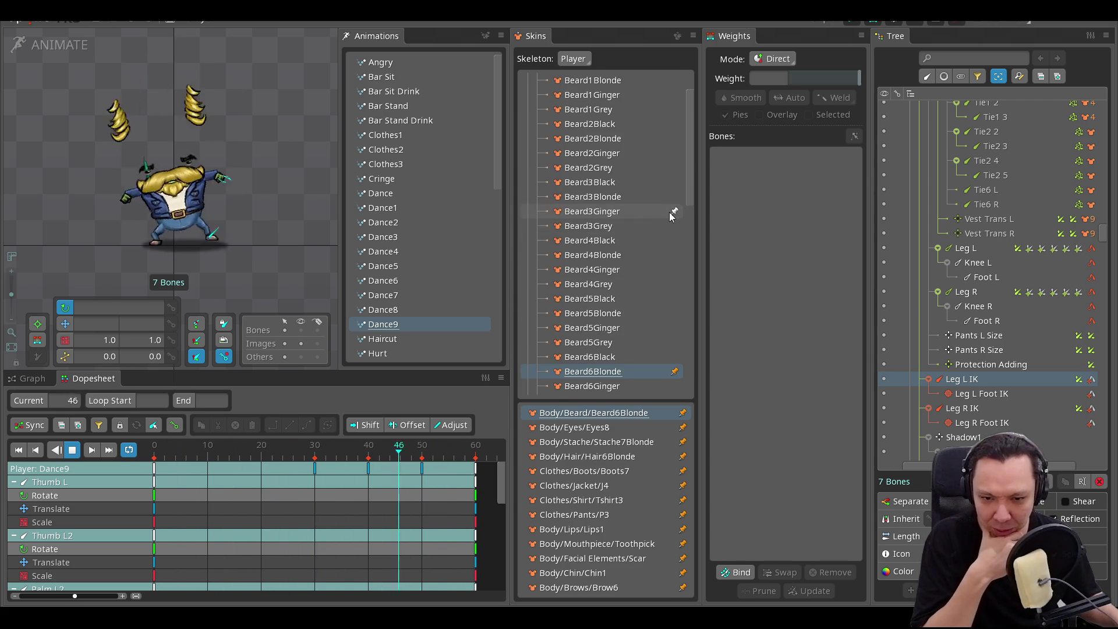
{"action": "scroll", "coordinate": [641, 192], "scroll_direction": "up", "scroll_amount": 1}
{"action": "left_click", "coordinate": [537, 95]}
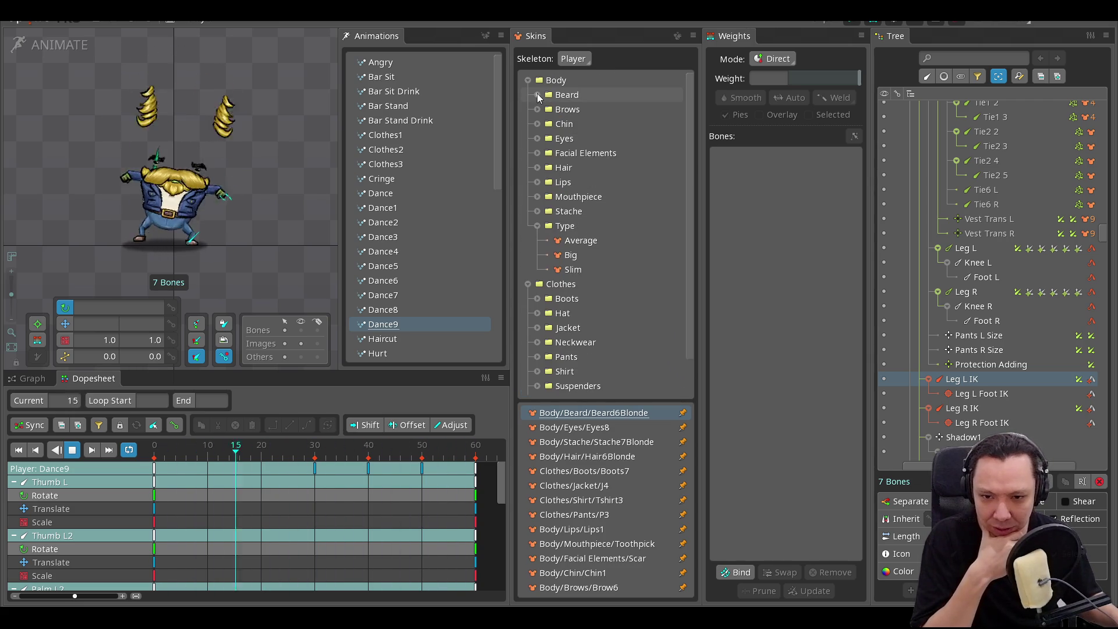
- Preview the Average, Slim and Big body types, then pin Body/Type/Big
{"action": "left_click", "coordinate": [585, 243]}
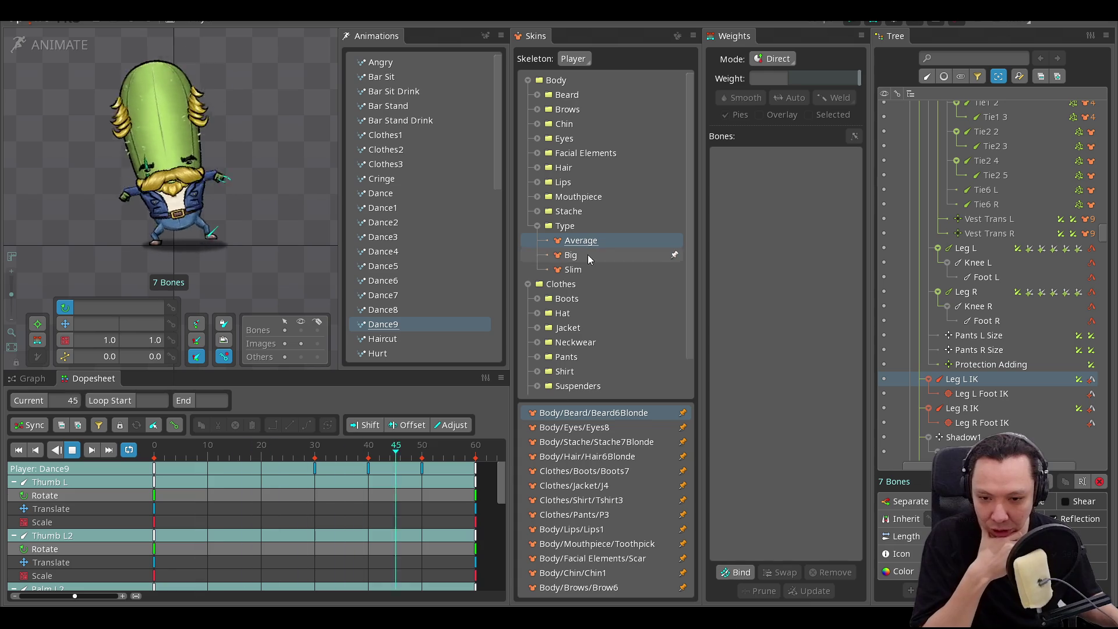
{"action": "left_click", "coordinate": [580, 268]}
{"action": "left_click", "coordinate": [581, 261]}
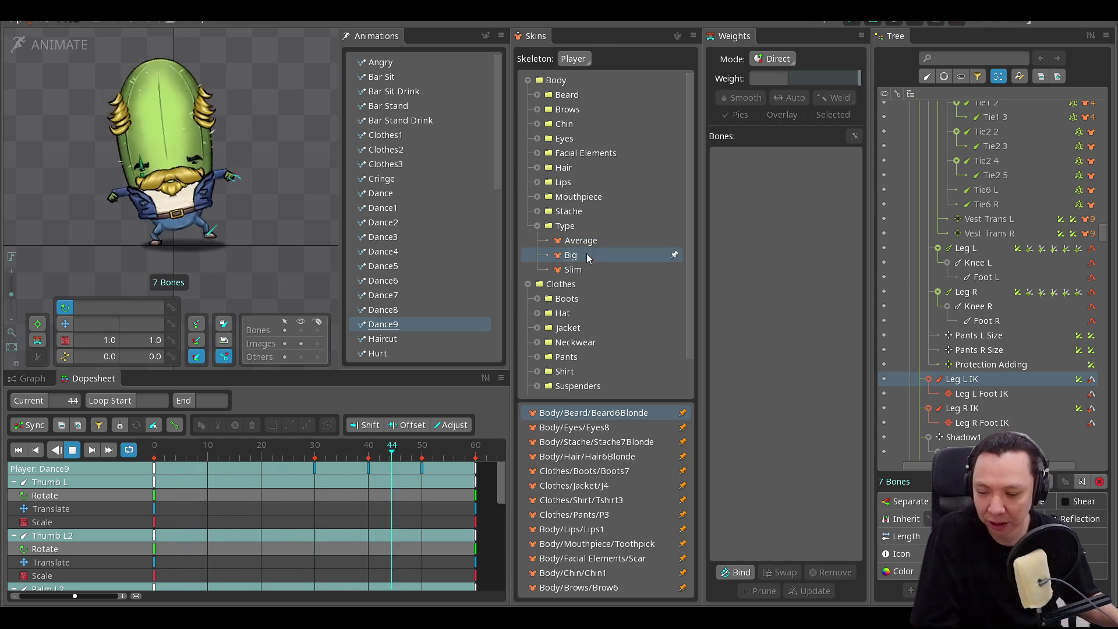
{"action": "left_click", "coordinate": [278, 205]}
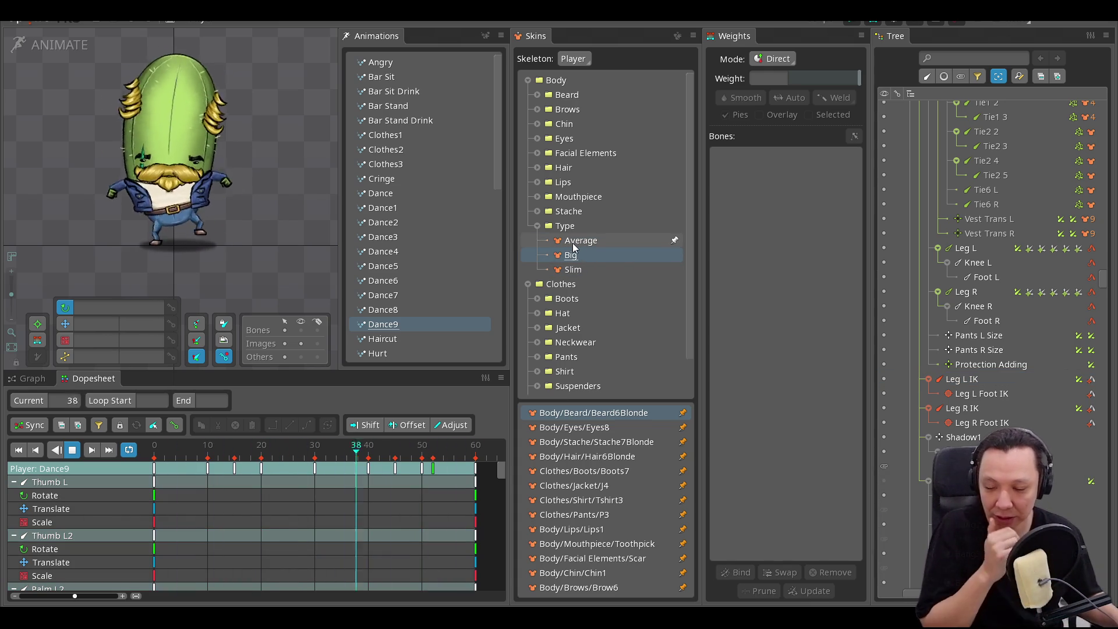
{"action": "left_click", "coordinate": [671, 255]}
{"action": "left_click", "coordinate": [536, 226]}
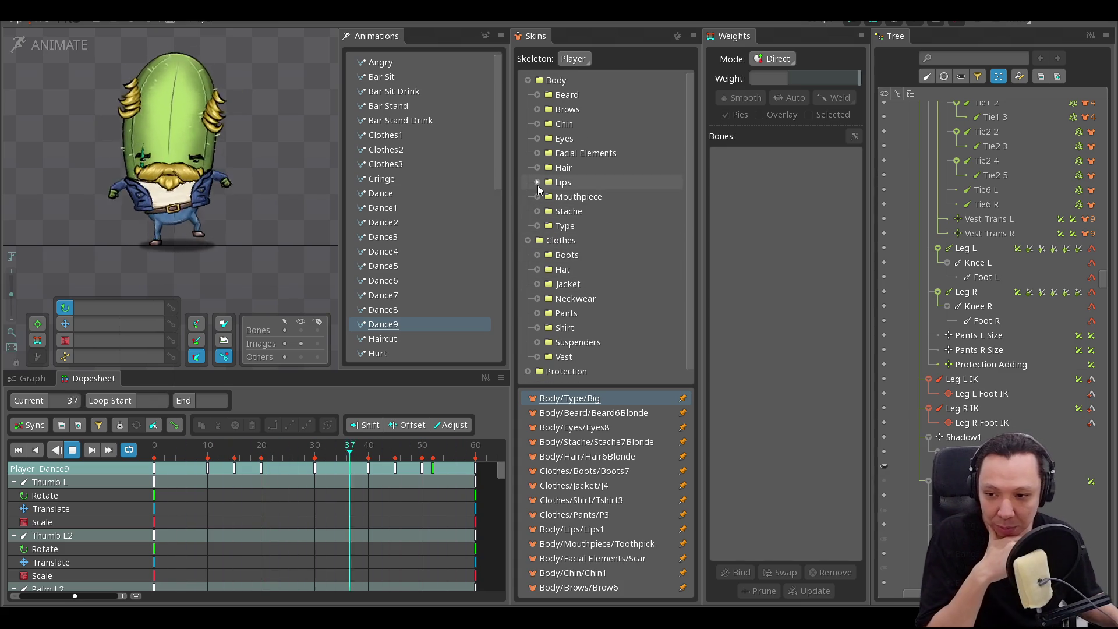
- Preview the Hat11 bowler hat and pin it to the skin
{"action": "left_click", "coordinate": [537, 270]}
{"action": "scroll", "coordinate": [596, 288], "scroll_direction": "down", "scroll_amount": 1}
{"action": "scroll", "coordinate": [596, 289], "scroll_direction": "down", "scroll_amount": 3}
{"action": "left_click", "coordinate": [593, 285]}
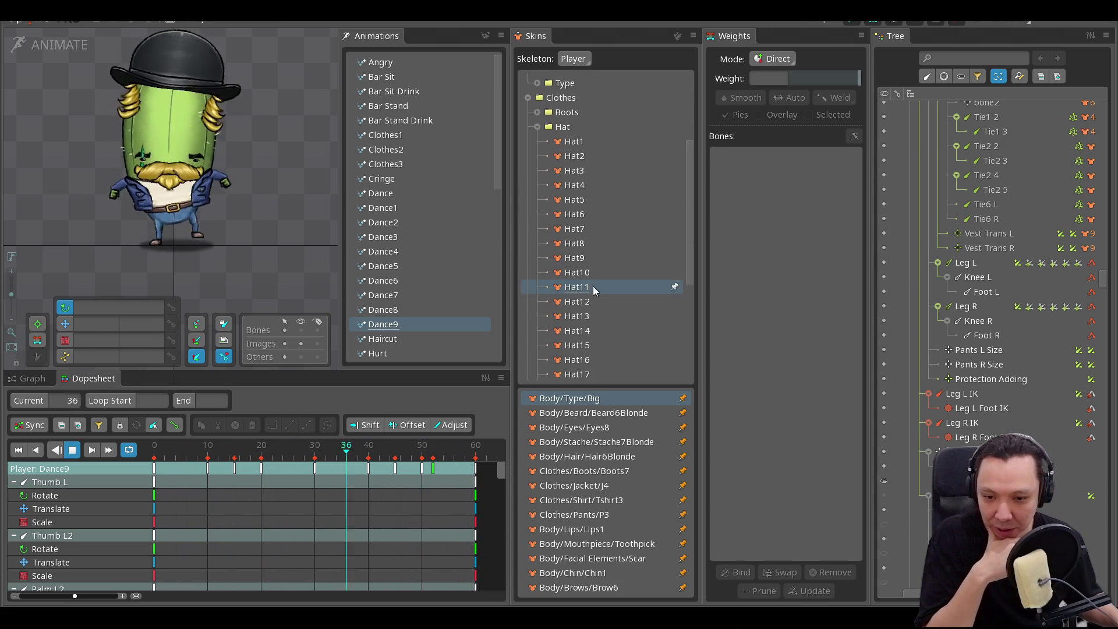
{"action": "left_click", "coordinate": [675, 286]}
{"action": "left_click", "coordinate": [537, 127]}
{"action": "scroll", "coordinate": [538, 227], "scroll_direction": "up", "scroll_amount": 4}
- Replace Boots7 with Boots8 in the character's skin
{"action": "left_click", "coordinate": [539, 229]}
{"action": "left_click", "coordinate": [668, 348]}
{"action": "left_click", "coordinate": [674, 345]}
{"action": "scroll", "coordinate": [560, 262], "scroll_direction": "down", "scroll_amount": 1}
{"action": "left_click", "coordinate": [537, 185]}
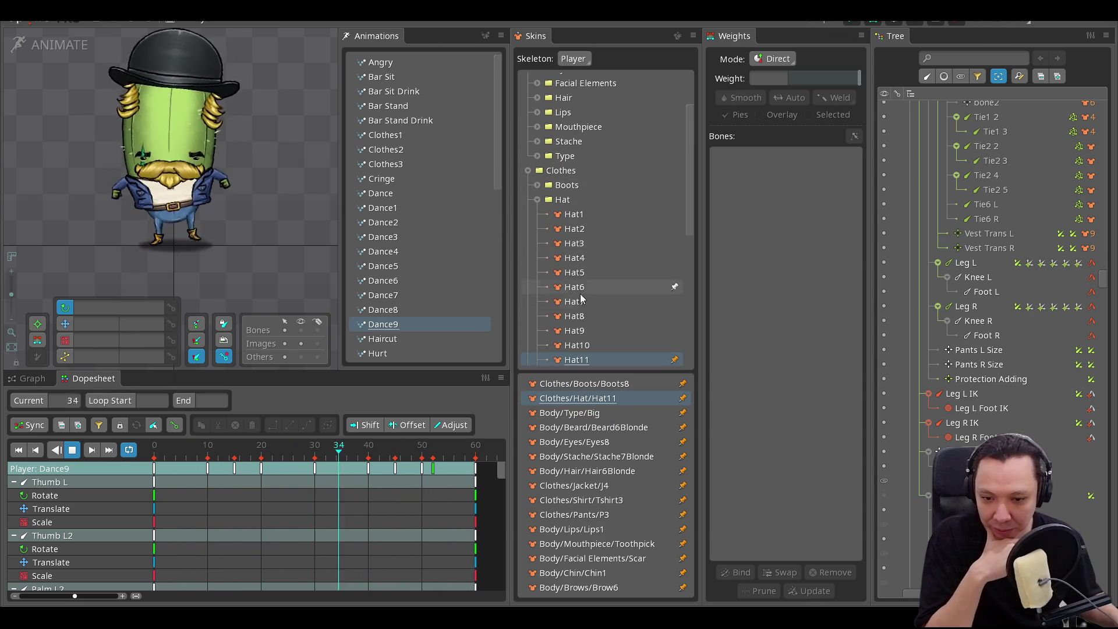
{"action": "left_click", "coordinate": [537, 199]}
- Remove the J4 jacket, preview Hat15 and Hat13, and swap Hat11 for Hat12
{"action": "left_click", "coordinate": [537, 257]}
{"action": "scroll", "coordinate": [603, 285], "scroll_direction": "down", "scroll_amount": 3}
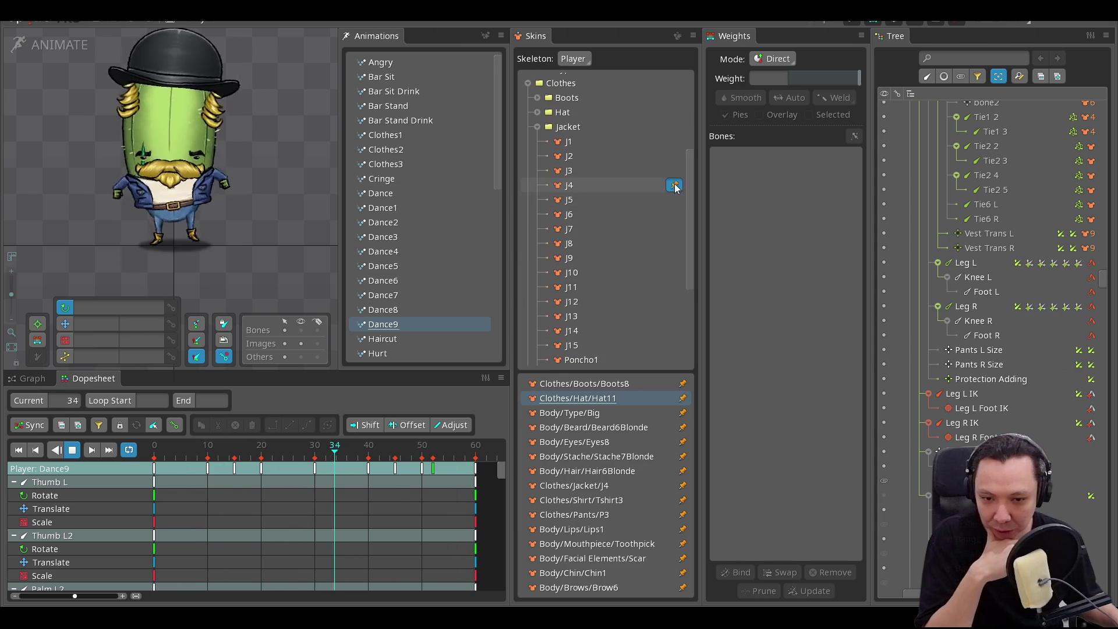
{"action": "left_click", "coordinate": [674, 185]}
{"action": "scroll", "coordinate": [640, 311], "scroll_direction": "up", "scroll_amount": 5}
{"action": "left_click", "coordinate": [631, 245]}
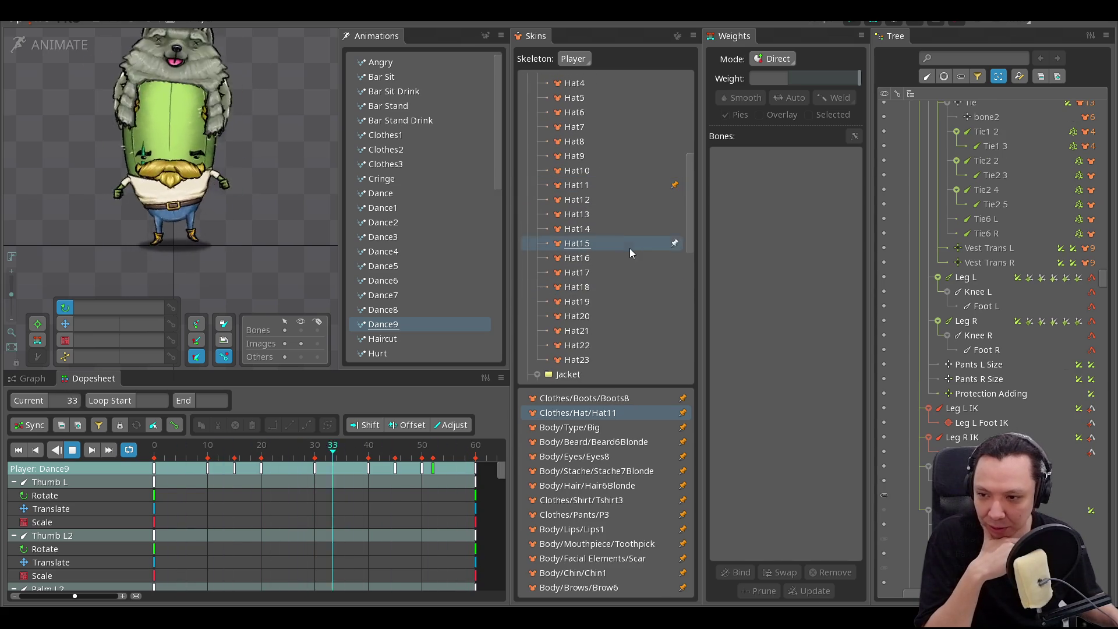
{"action": "left_click", "coordinate": [621, 213]}
{"action": "left_click", "coordinate": [627, 187]}
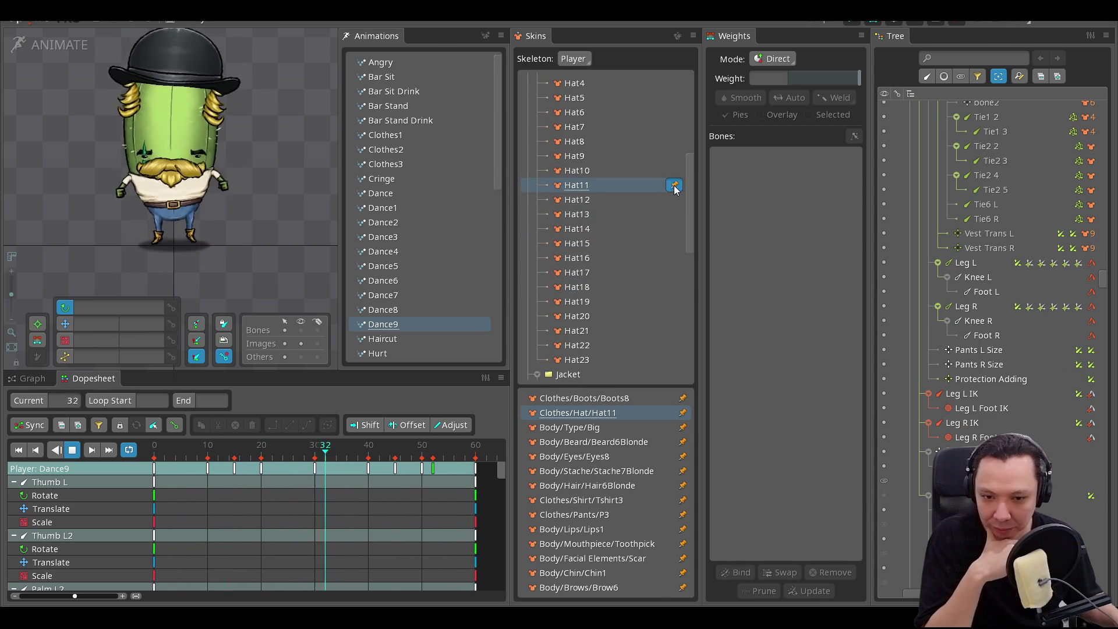
{"action": "left_click", "coordinate": [675, 185]}
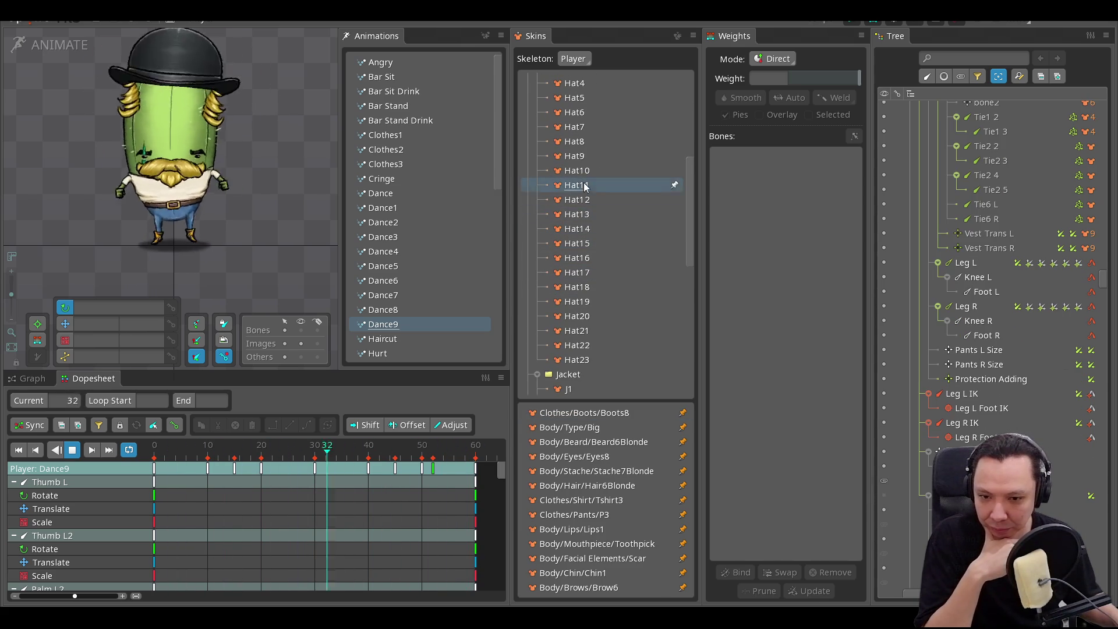
{"action": "left_click", "coordinate": [674, 199]}
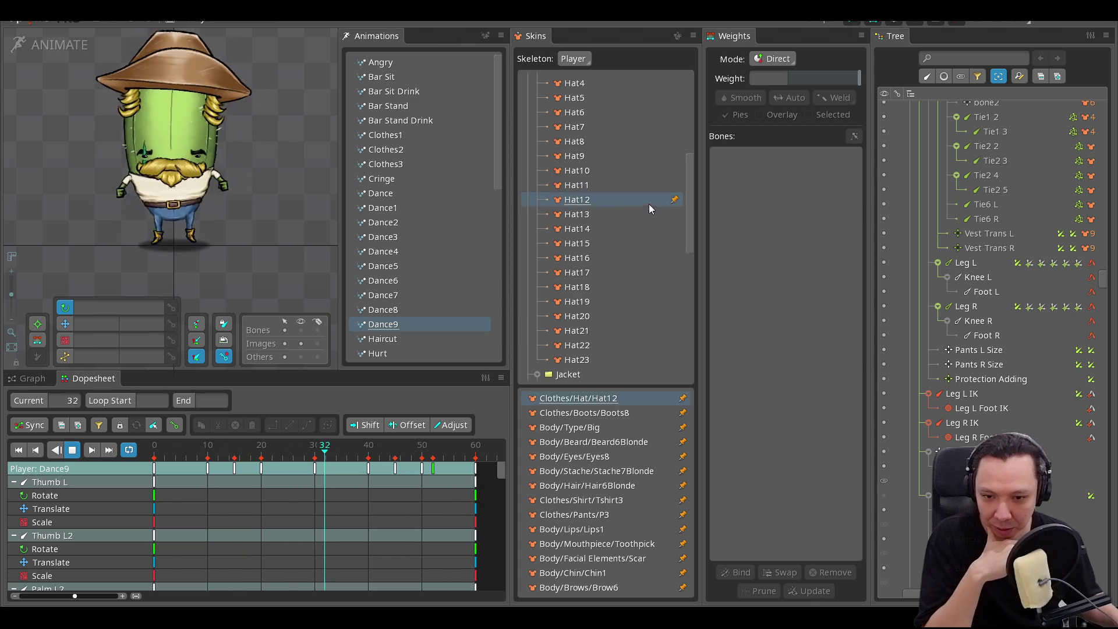
{"action": "scroll", "coordinate": [640, 203], "scroll_direction": "up", "scroll_amount": 2}
{"action": "left_click", "coordinate": [537, 156]}
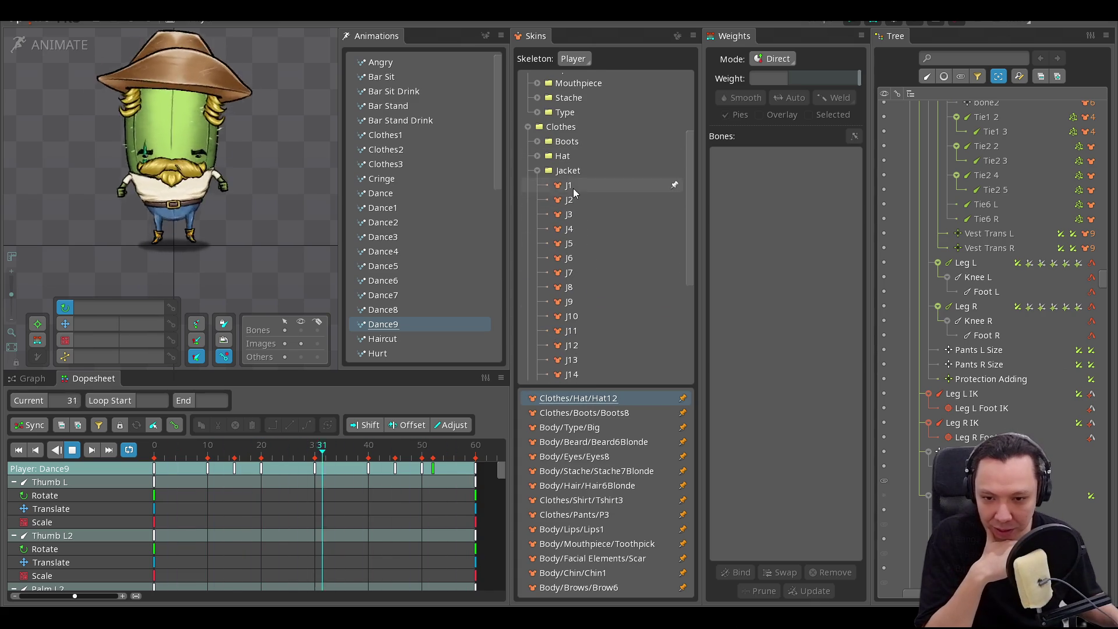
- Try the J14 jacket and Poncho2, then pin Poncho1 onto the character
{"action": "scroll", "coordinate": [578, 274], "scroll_direction": "down", "scroll_amount": 3}
{"action": "left_click", "coordinate": [588, 280]}
{"action": "scroll", "coordinate": [589, 281], "scroll_direction": "down", "scroll_amount": 3}
{"action": "scroll", "coordinate": [592, 281], "scroll_direction": "down", "scroll_amount": 1}
{"action": "left_click", "coordinate": [595, 258]}
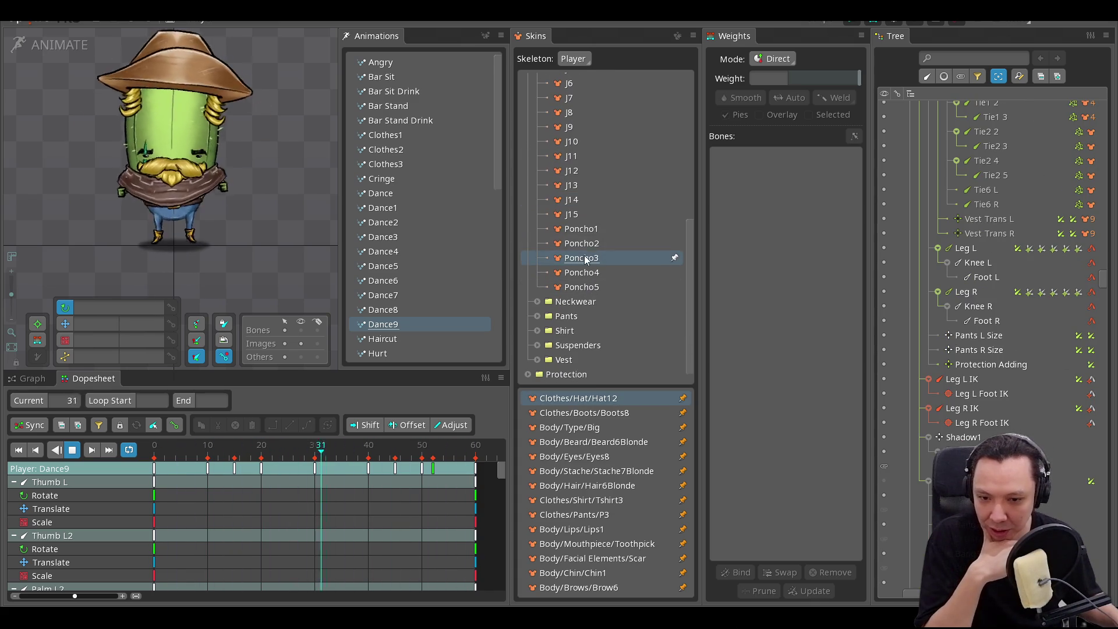
{"action": "left_click", "coordinate": [592, 244]}
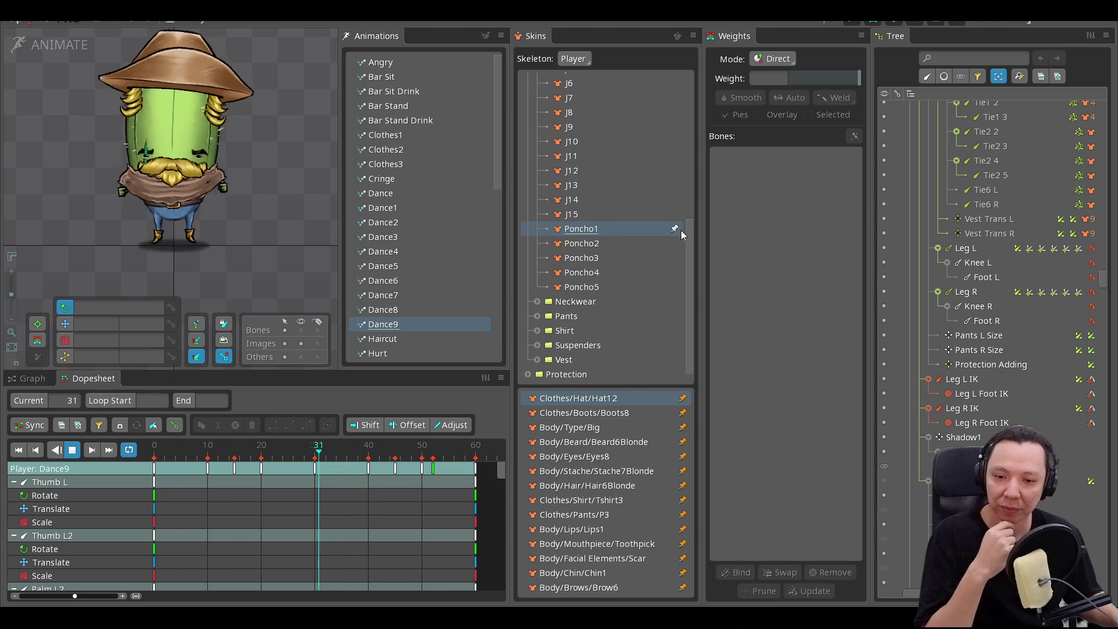
{"action": "left_click", "coordinate": [679, 229]}
{"action": "scroll", "coordinate": [592, 291], "scroll_direction": "down", "scroll_amount": 2}
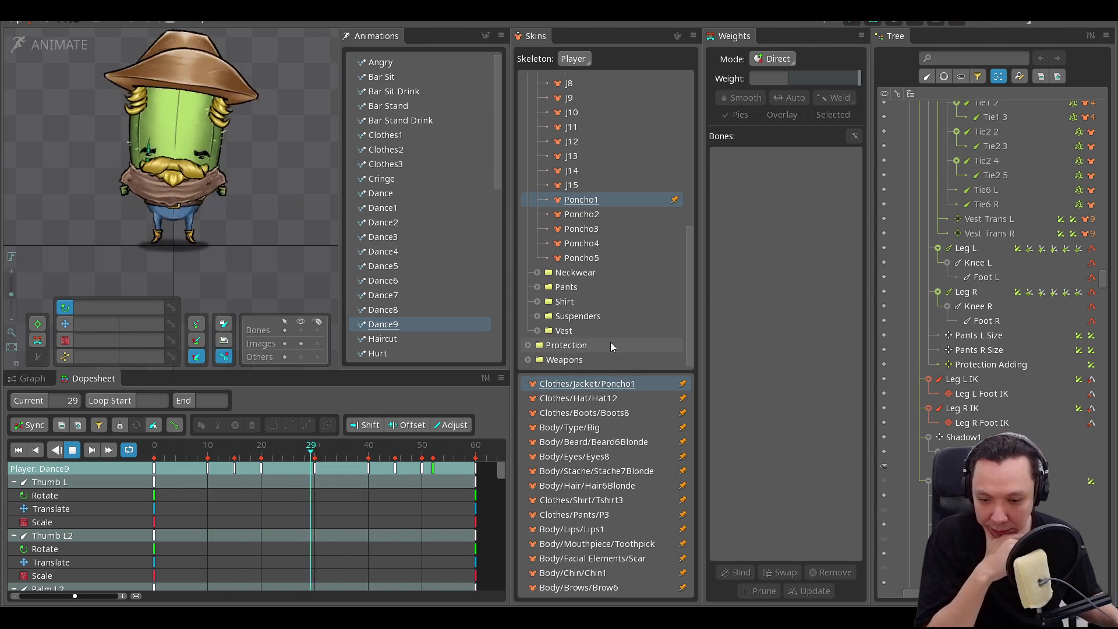
{"action": "scroll", "coordinate": [428, 319], "scroll_direction": "down", "scroll_amount": 2}
- Preview the Player's Lose Weapon, Protection Arms, Sit, Talk and Talk Stop animations
{"action": "scroll", "coordinate": [428, 315], "scroll_direction": "down", "scroll_amount": 1}
{"action": "left_click", "coordinate": [428, 315]}
{"action": "scroll", "coordinate": [430, 312], "scroll_direction": "down", "scroll_amount": 2}
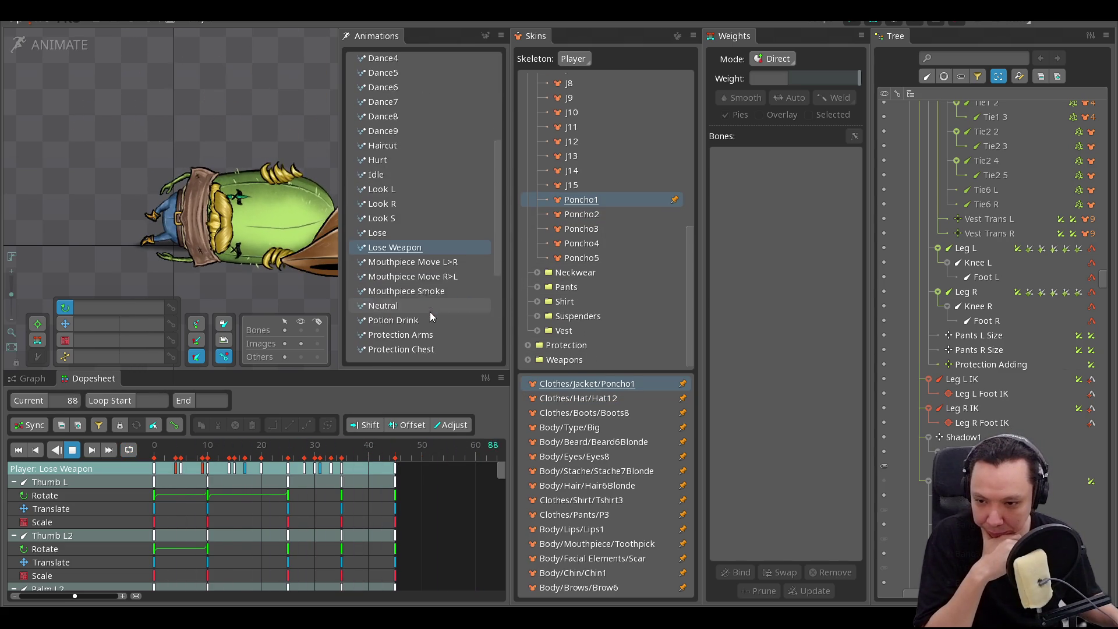
{"action": "scroll", "coordinate": [430, 316], "scroll_direction": "down", "scroll_amount": 1}
{"action": "left_click", "coordinate": [431, 321]}
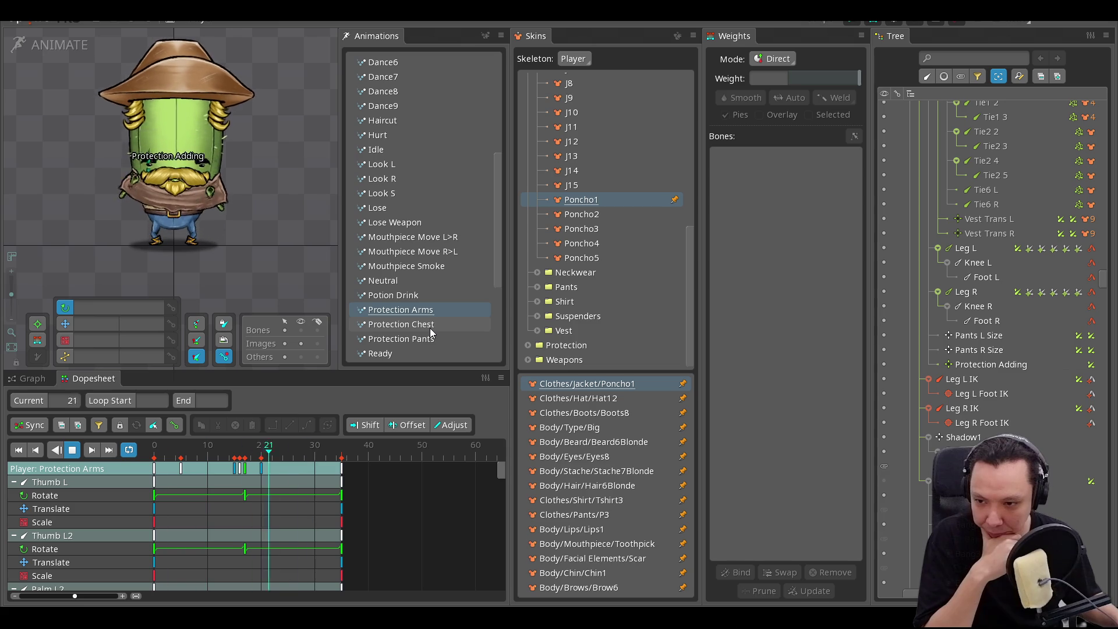
{"action": "scroll", "coordinate": [445, 336], "scroll_direction": "down", "scroll_amount": 1}
{"action": "left_click", "coordinate": [412, 315]}
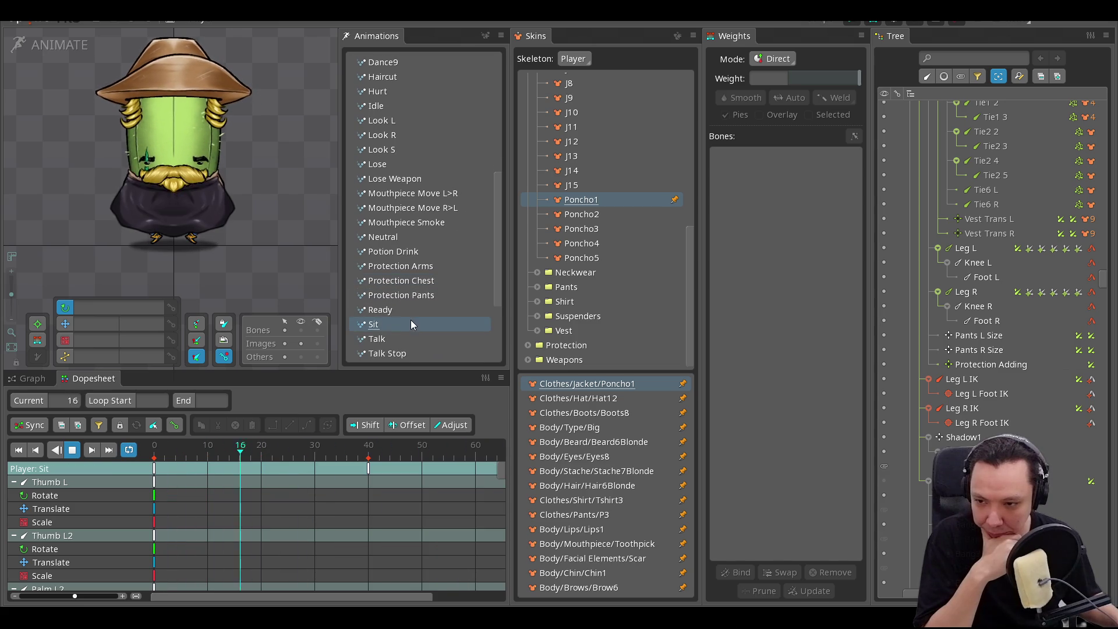
{"action": "left_click", "coordinate": [416, 343]}
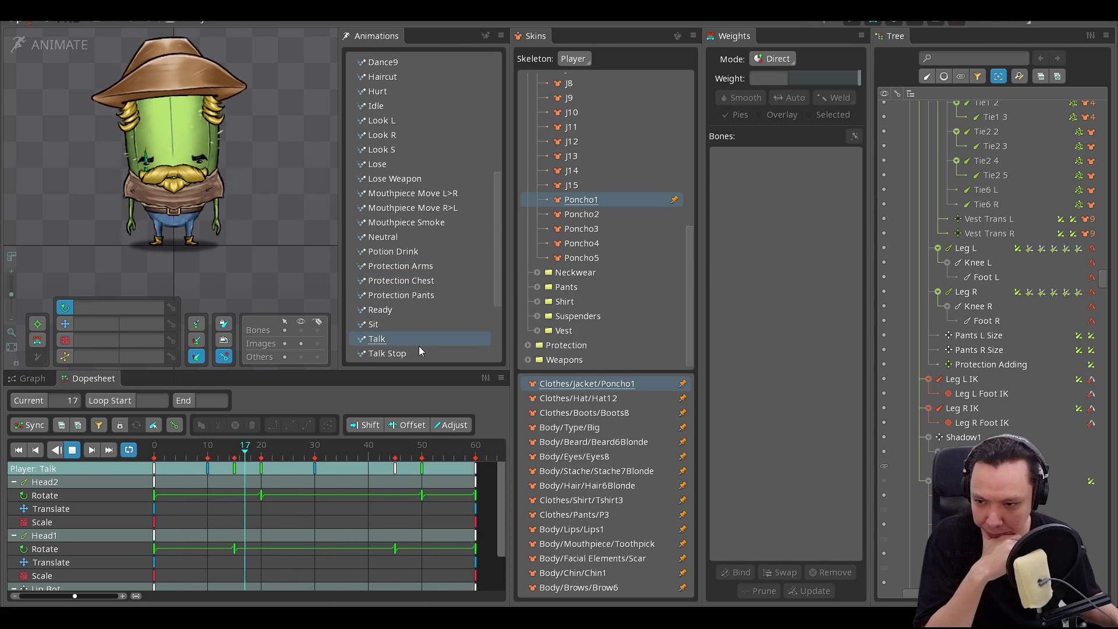
{"action": "left_click", "coordinate": [423, 351]}
- Preview Weapon Throw, Clothes1, Bar Stand Drink and Angry, then quit Spine without saving
{"action": "scroll", "coordinate": [429, 344], "scroll_direction": "down", "scroll_amount": 1}
{"action": "scroll", "coordinate": [428, 341], "scroll_direction": "down", "scroll_amount": 2}
{"action": "left_click", "coordinate": [421, 321]}
{"action": "scroll", "coordinate": [423, 319], "scroll_direction": "up", "scroll_amount": 10}
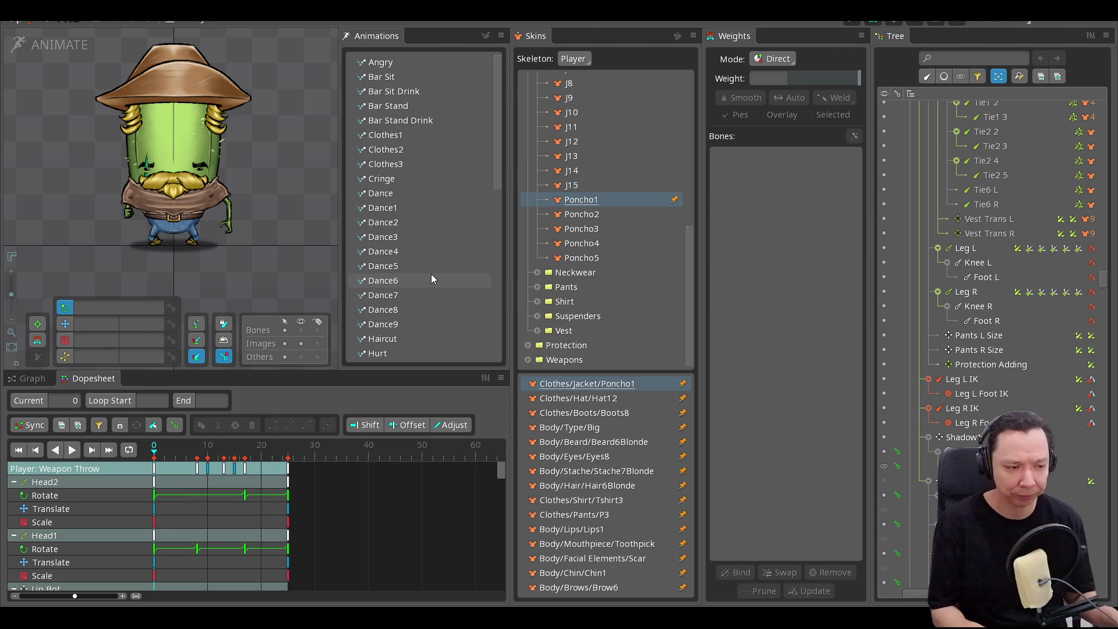
{"action": "left_click", "coordinate": [386, 136]}
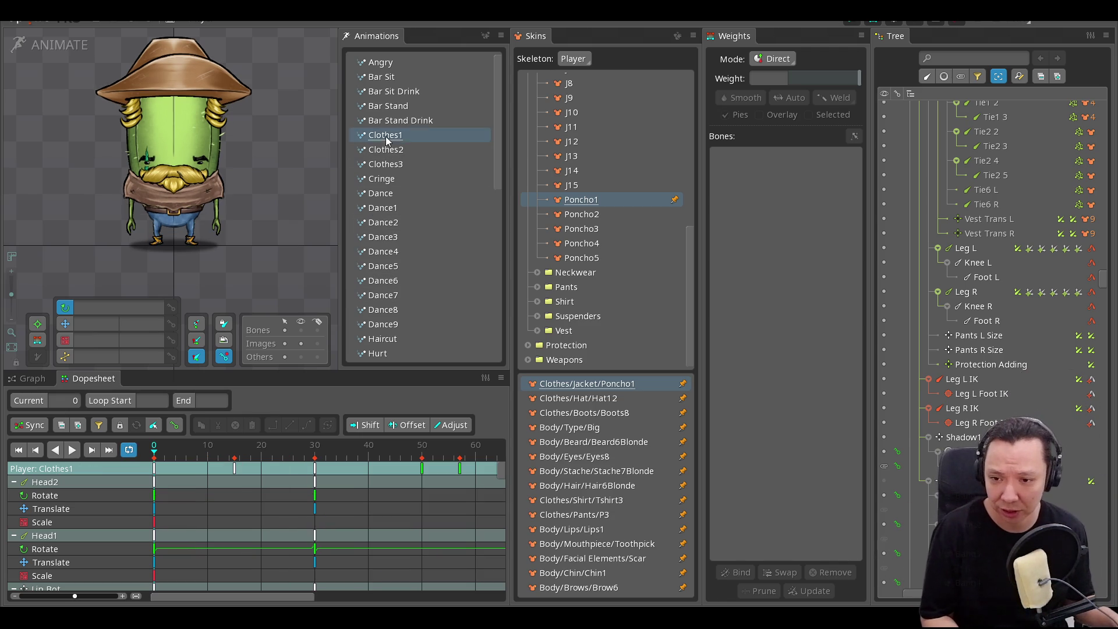
{"action": "left_click", "coordinate": [423, 121]}
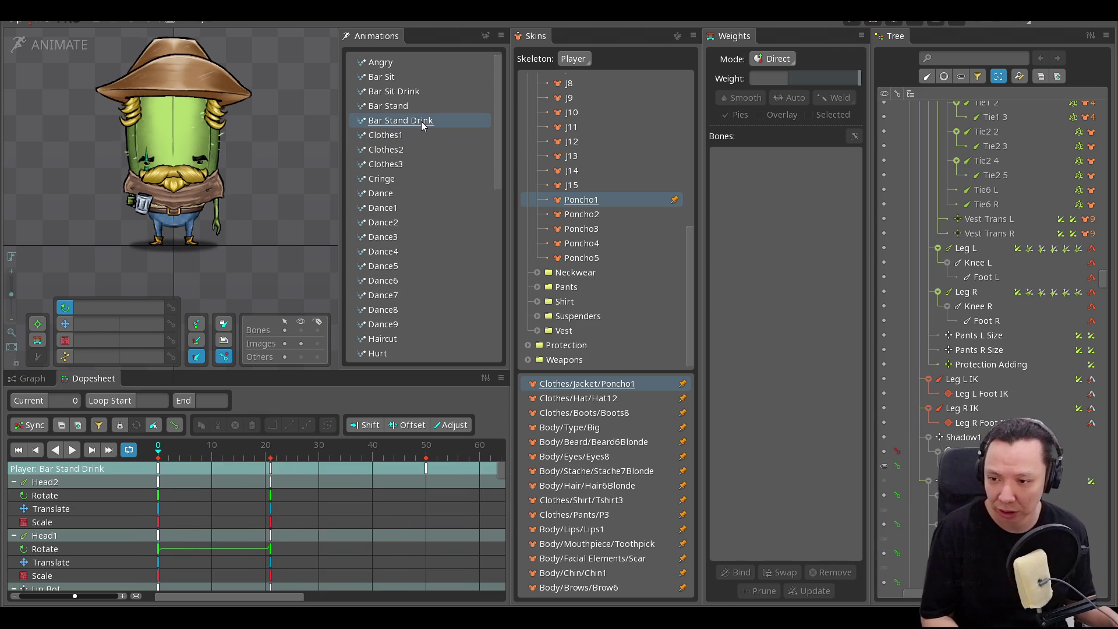
{"action": "left_click", "coordinate": [416, 65]}
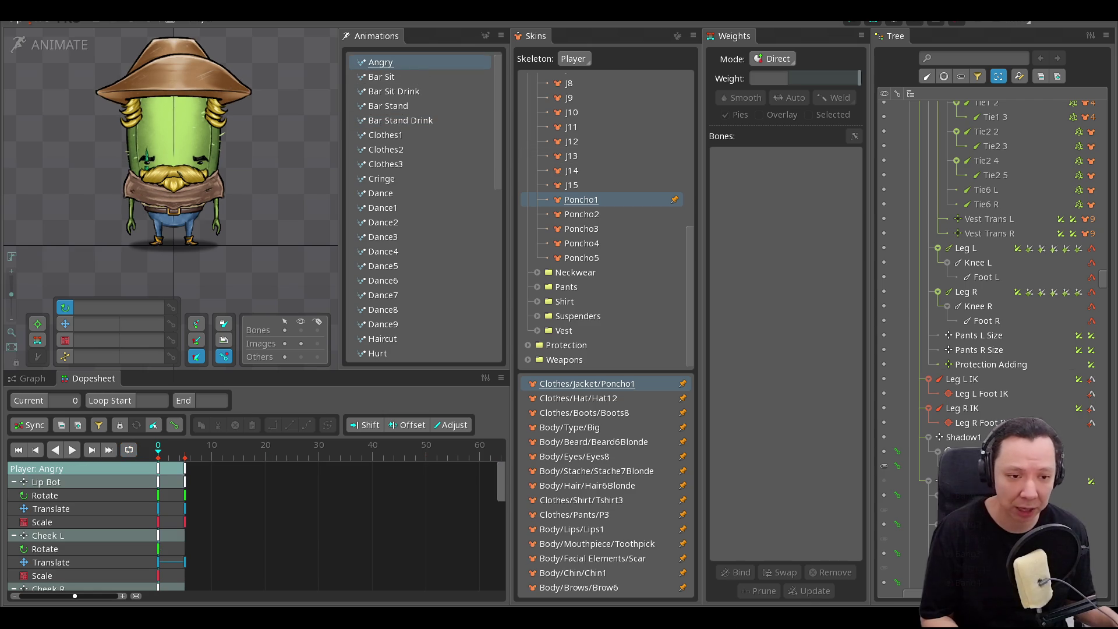
{"action": "key", "text": "alt+F4"}
{"action": "left_click", "coordinate": [105, 343]}
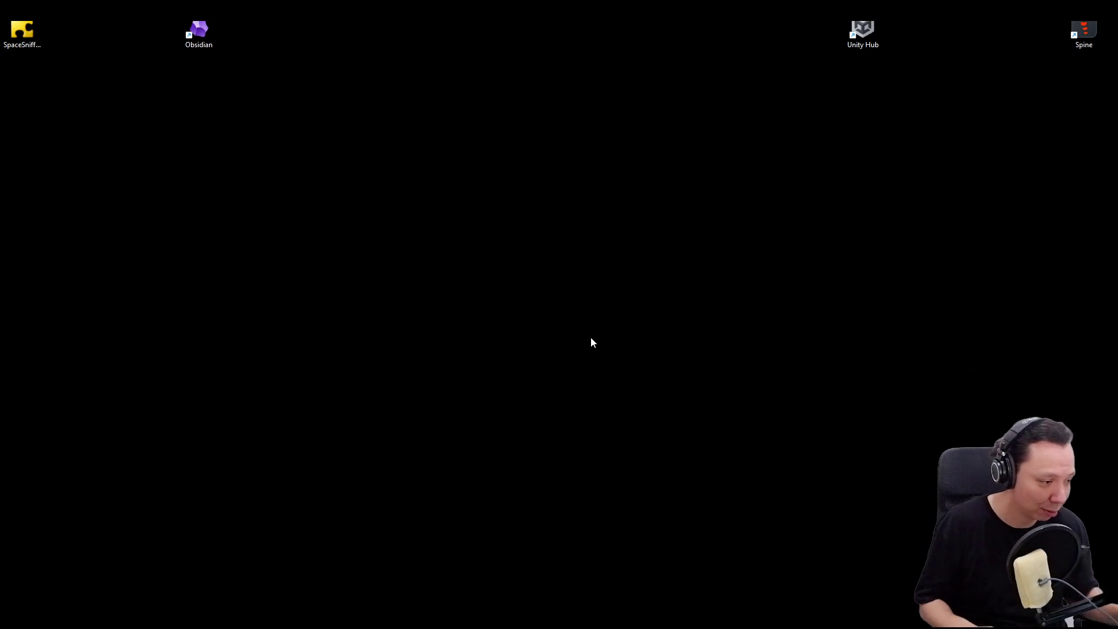
- Switch from the desktop to the Unity editor, then on to the web browser
{"action": "key", "text": "alt+Tab"}
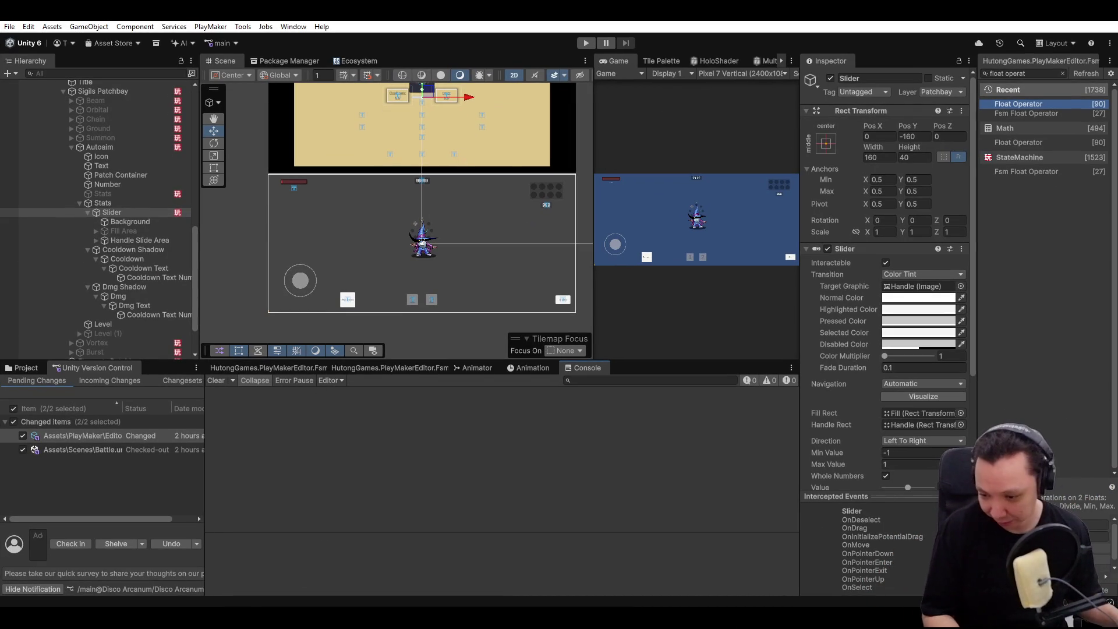
{"action": "key", "text": "alt+Tab"}
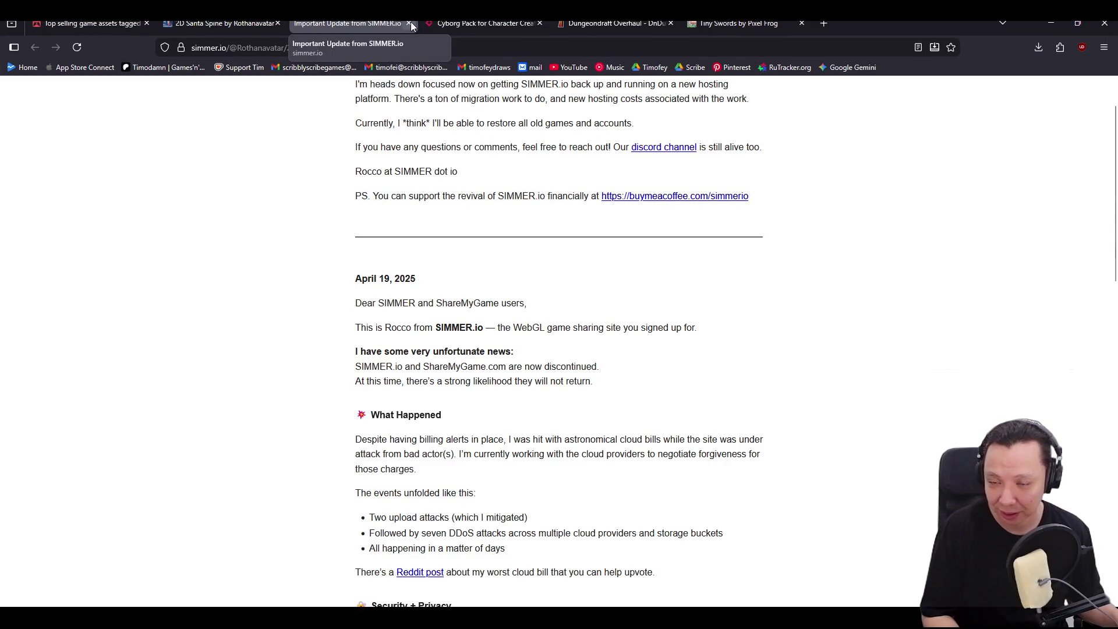
- Close the SIMMER.io update tab and browse itch.io's 22 top-selling 2D/spine assets
{"action": "middle_click", "coordinate": [365, 29]}
{"action": "left_click", "coordinate": [87, 23]}
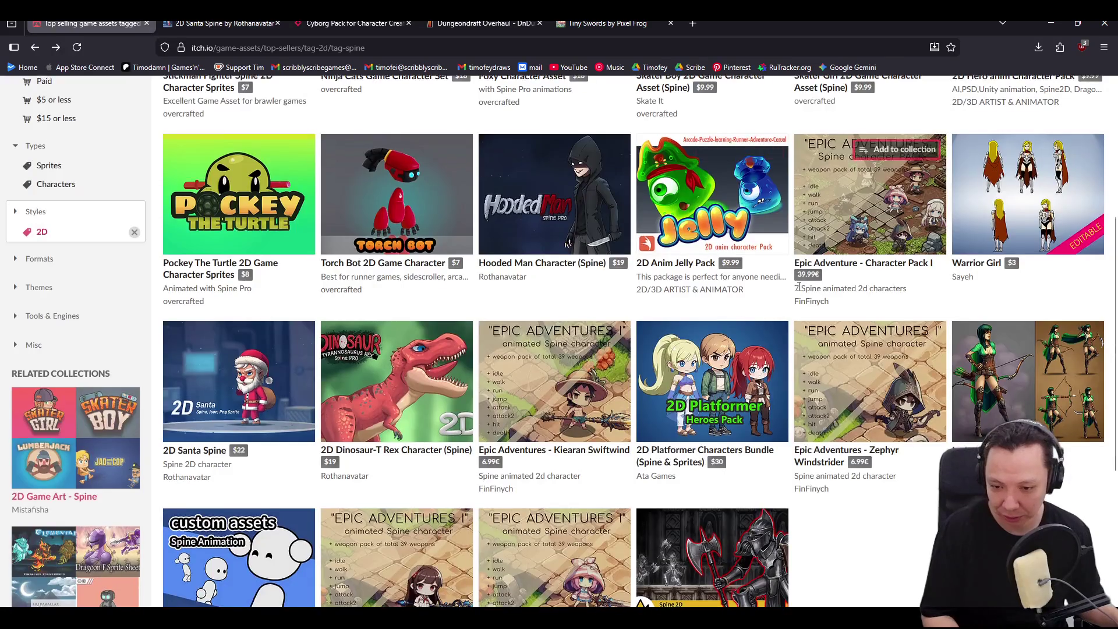
{"action": "scroll", "coordinate": [780, 335], "scroll_direction": "down", "scroll_amount": 3}
{"action": "scroll", "coordinate": [550, 475], "scroll_direction": "up", "scroll_amount": 5}
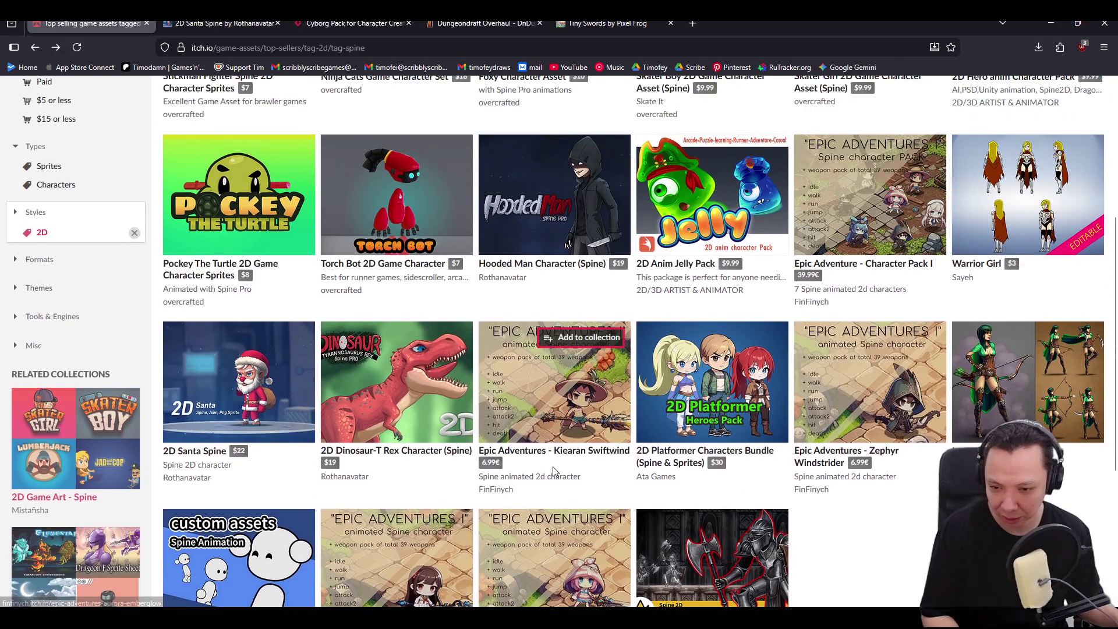
{"action": "scroll", "coordinate": [554, 472], "scroll_direction": "up", "scroll_amount": 4}
{"action": "scroll", "coordinate": [554, 464], "scroll_direction": "down", "scroll_amount": 5}
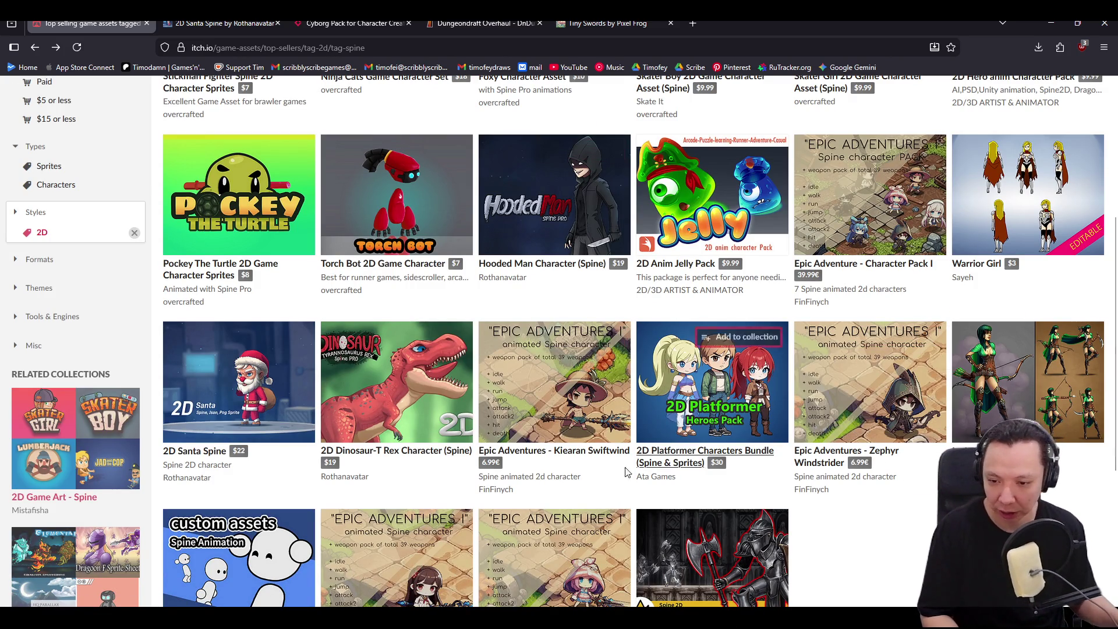
{"action": "scroll", "coordinate": [926, 531], "scroll_direction": "up", "scroll_amount": 2}
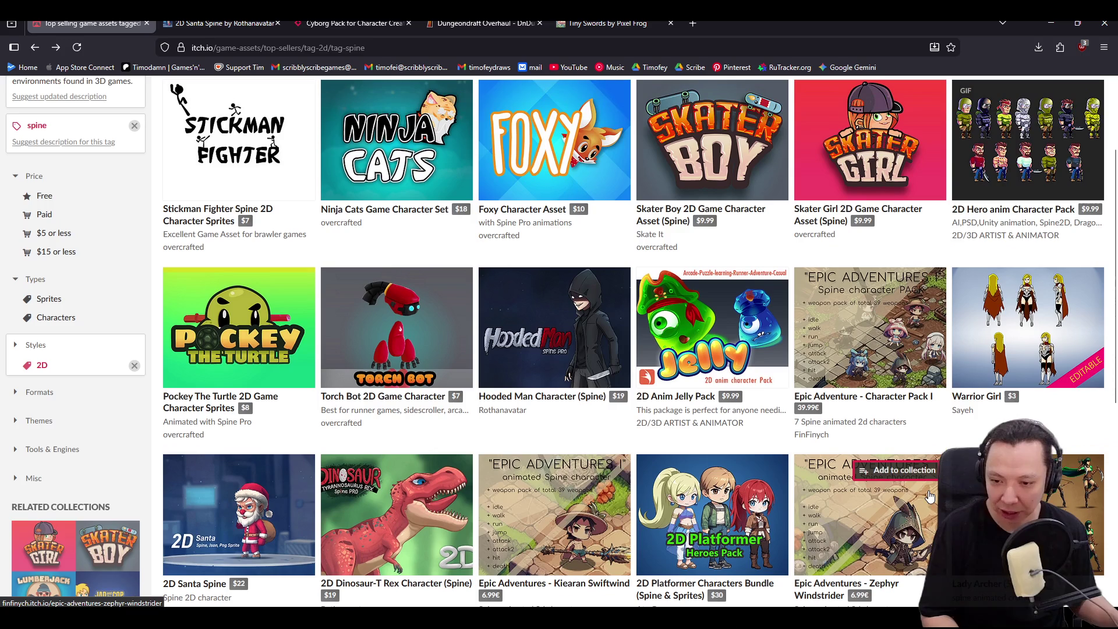
{"action": "scroll", "coordinate": [874, 507], "scroll_direction": "up", "scroll_amount": 1}
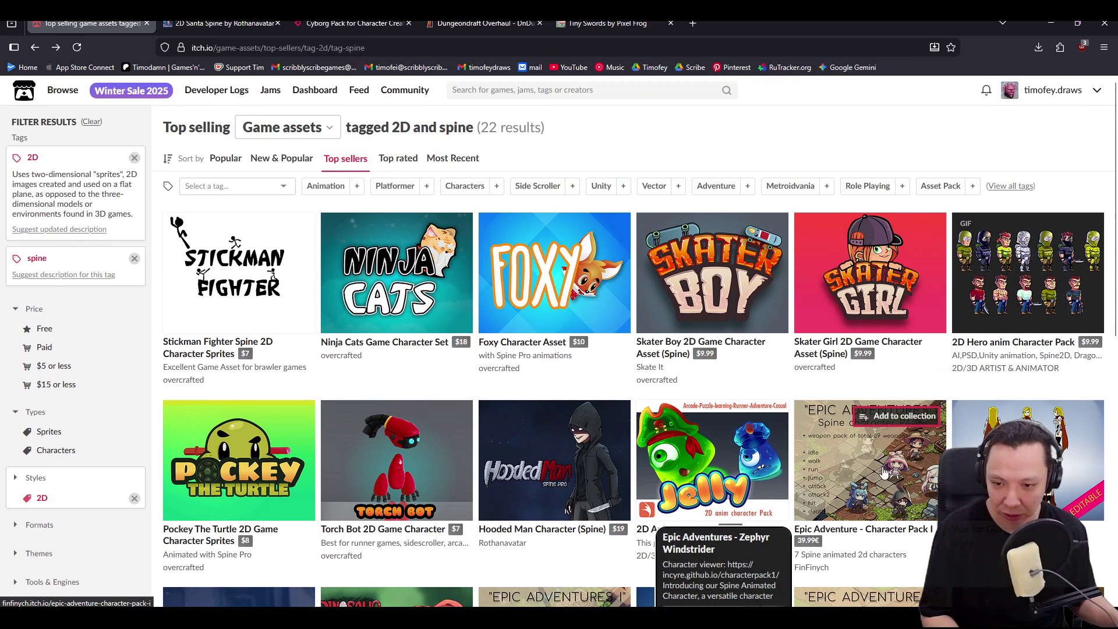
{"action": "scroll", "coordinate": [884, 464], "scroll_direction": "down", "scroll_amount": 3}
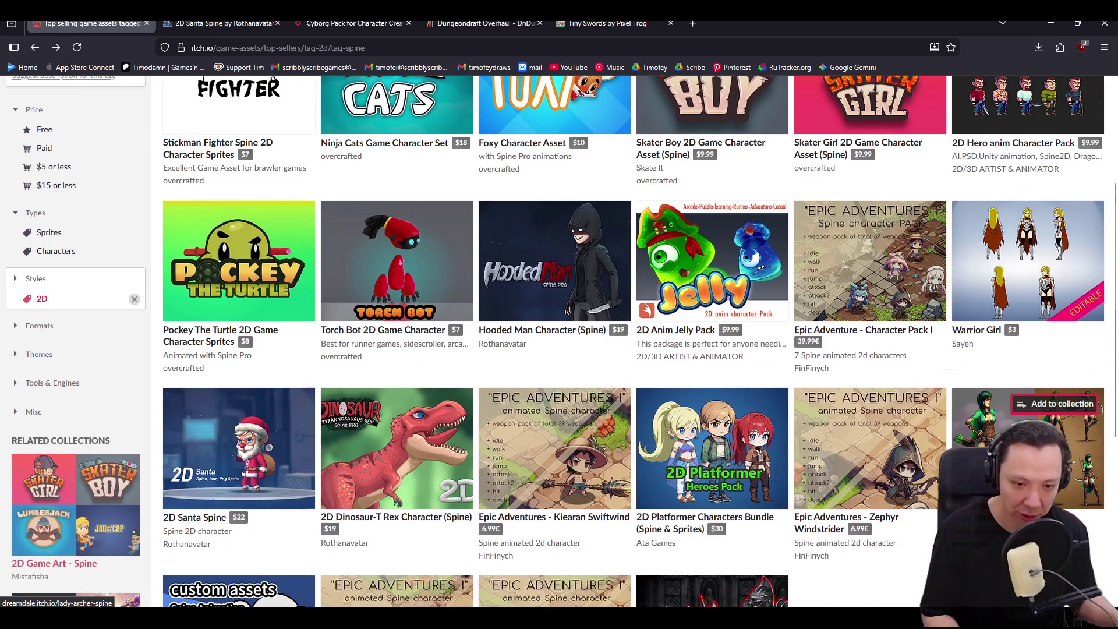
{"action": "scroll", "coordinate": [1002, 408], "scroll_direction": "down", "scroll_amount": 1}
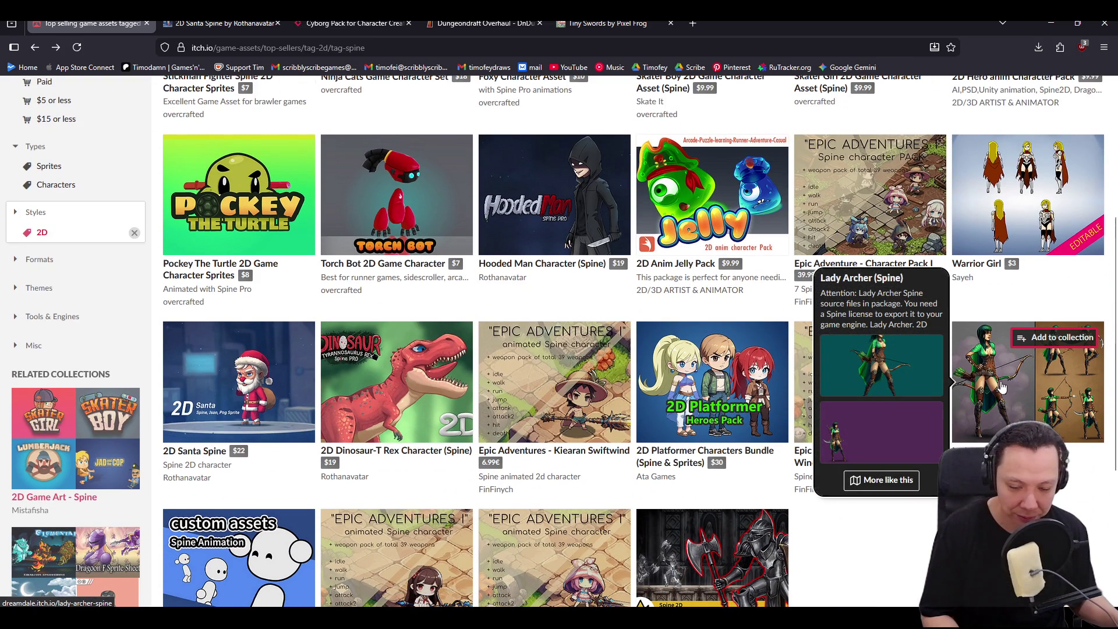
- Open the Lady Archer (Spine) asset in a new tab and look through its page
{"action": "right_click", "coordinate": [1001, 388]}
{"action": "left_click", "coordinate": [944, 23]}
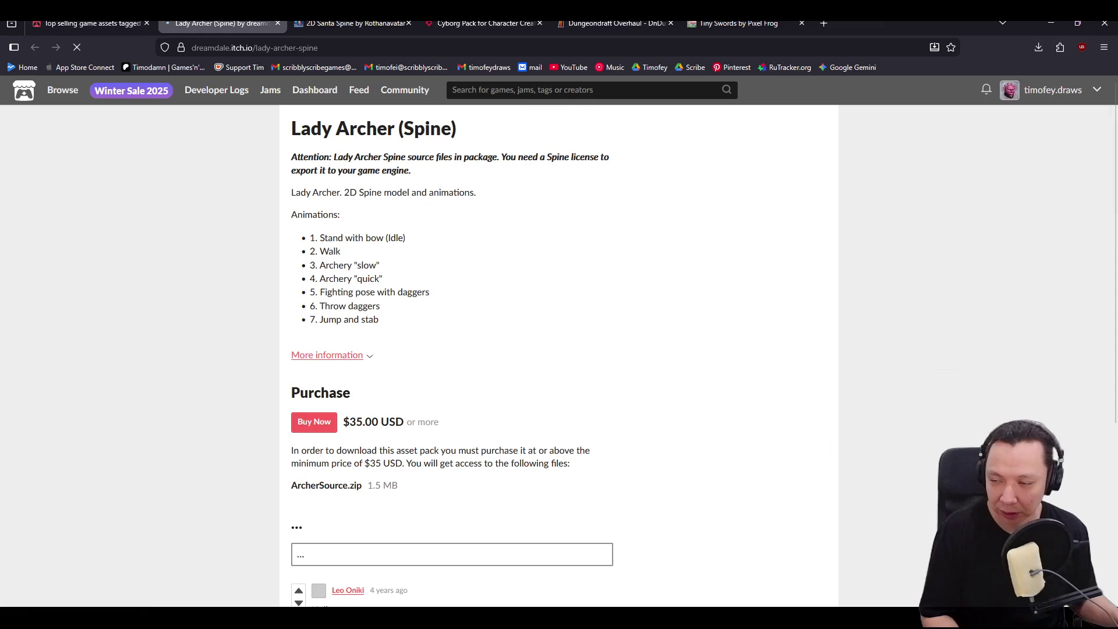
{"action": "scroll", "coordinate": [843, 319], "scroll_direction": "down", "scroll_amount": 2}
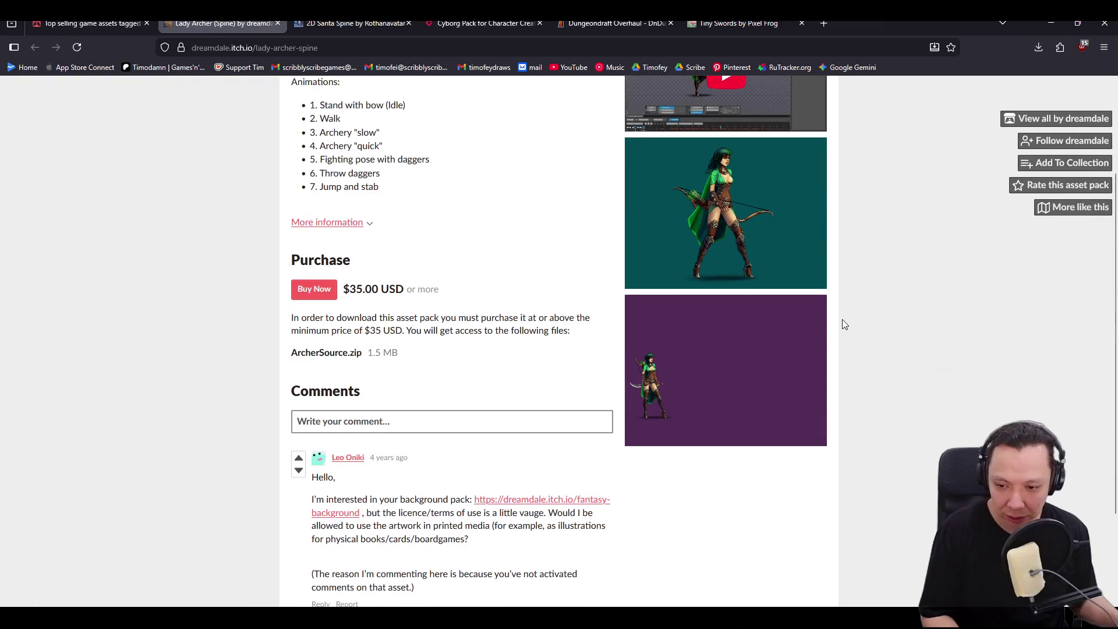
{"action": "scroll", "coordinate": [845, 324], "scroll_direction": "up", "scroll_amount": 2}
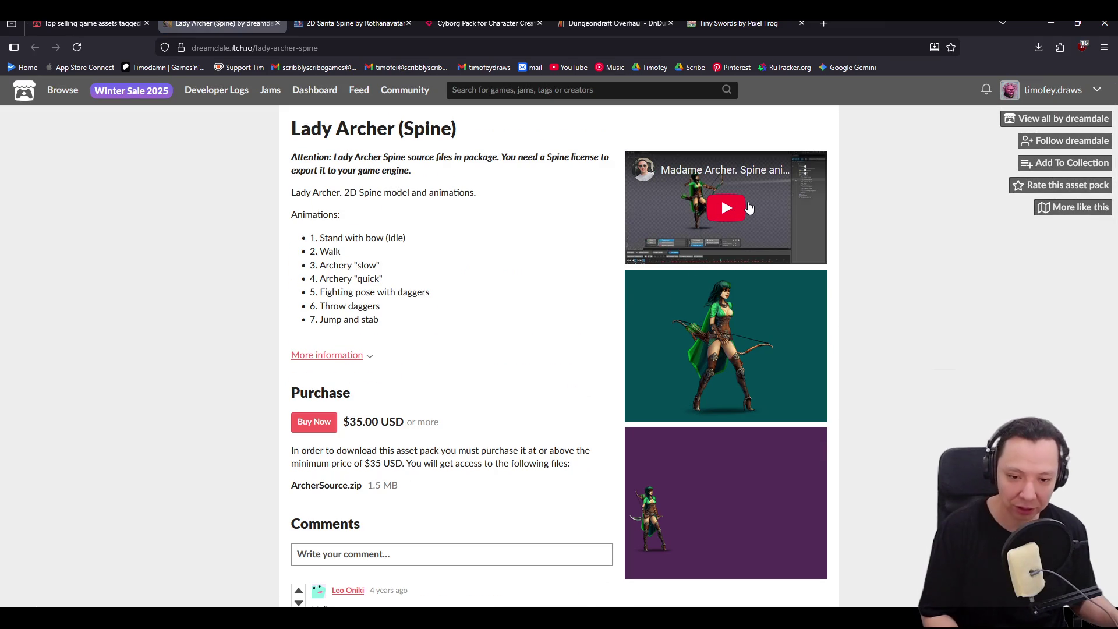
{"action": "scroll", "coordinate": [814, 304], "scroll_direction": "down", "scroll_amount": 2}
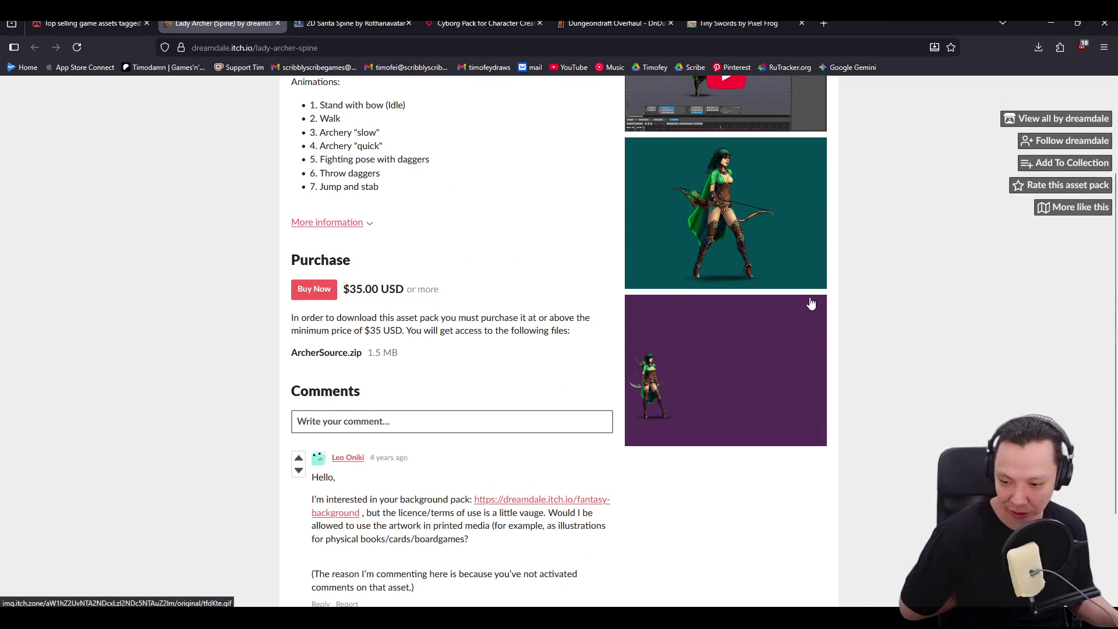
{"action": "scroll", "coordinate": [811, 304], "scroll_direction": "down", "scroll_amount": 2}
{"action": "scroll", "coordinate": [806, 299], "scroll_direction": "up", "scroll_amount": 1}
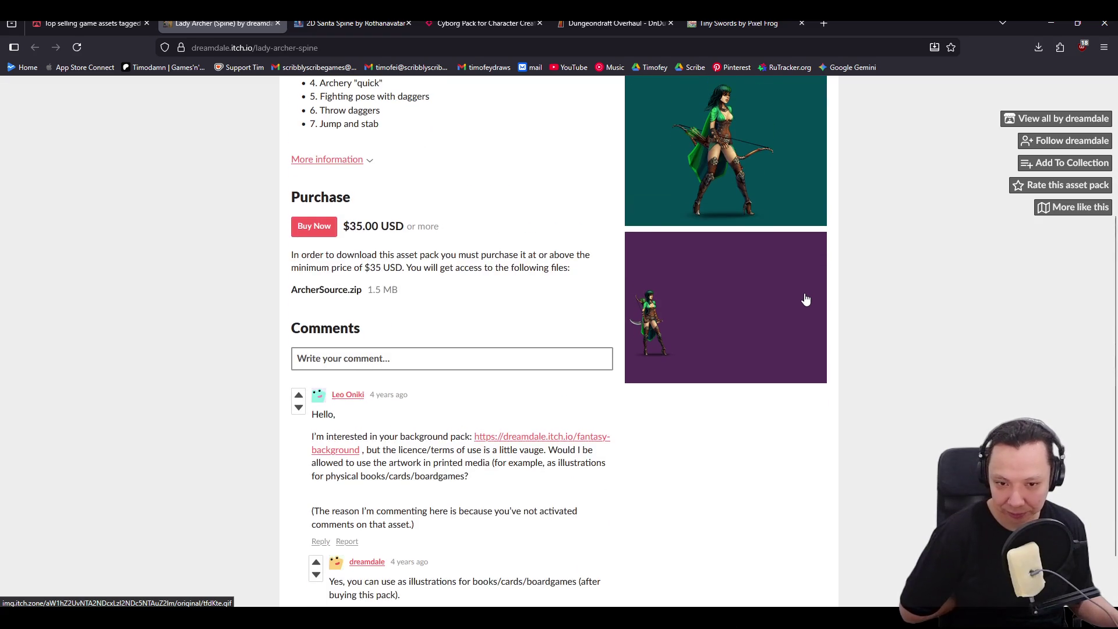
{"action": "scroll", "coordinate": [806, 299], "scroll_direction": "up", "scroll_amount": 3}
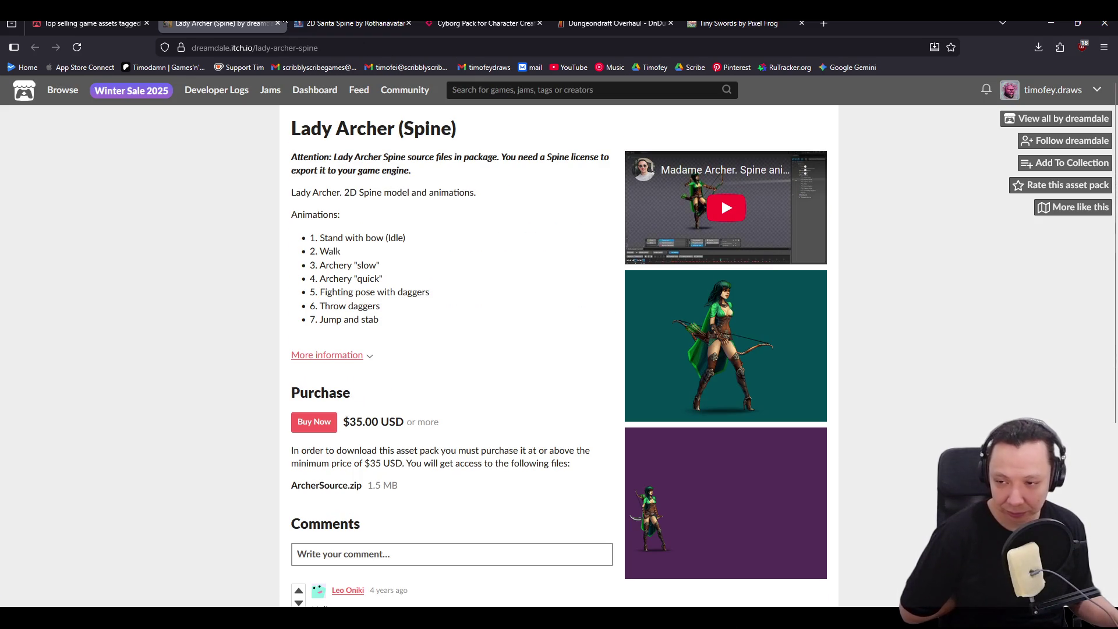
- Close the Lady Archer tab and move to the Tiny Swords asset pack page
{"action": "left_click", "coordinate": [277, 24]}
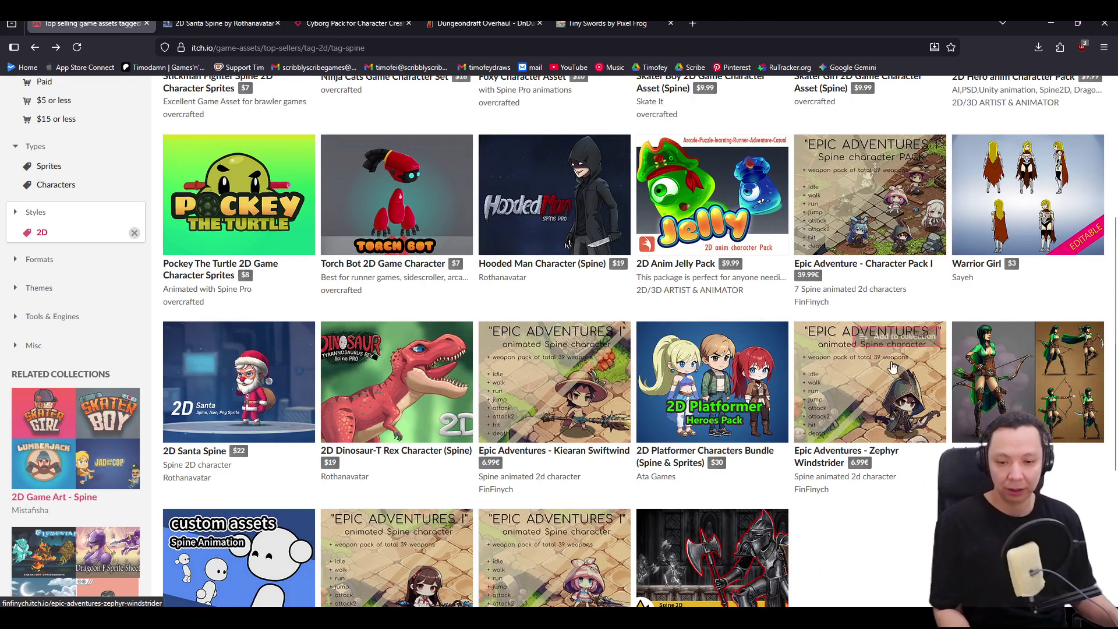
{"action": "scroll", "coordinate": [893, 352], "scroll_direction": "down", "scroll_amount": 4}
{"action": "scroll", "coordinate": [891, 358], "scroll_direction": "up", "scroll_amount": 8}
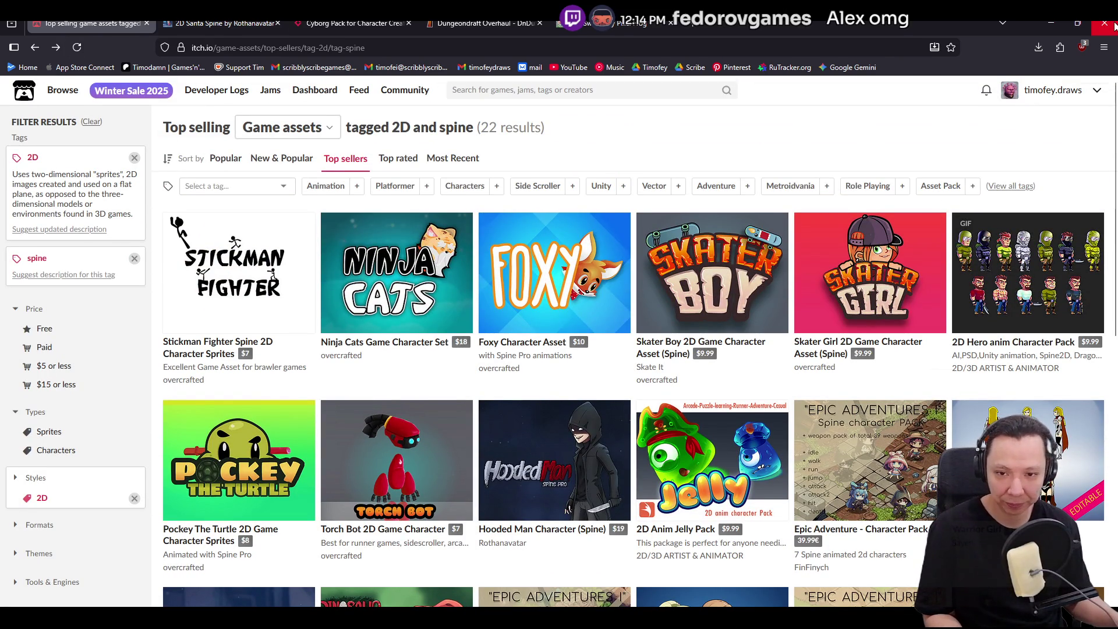
{"action": "left_click", "coordinate": [640, 24]}
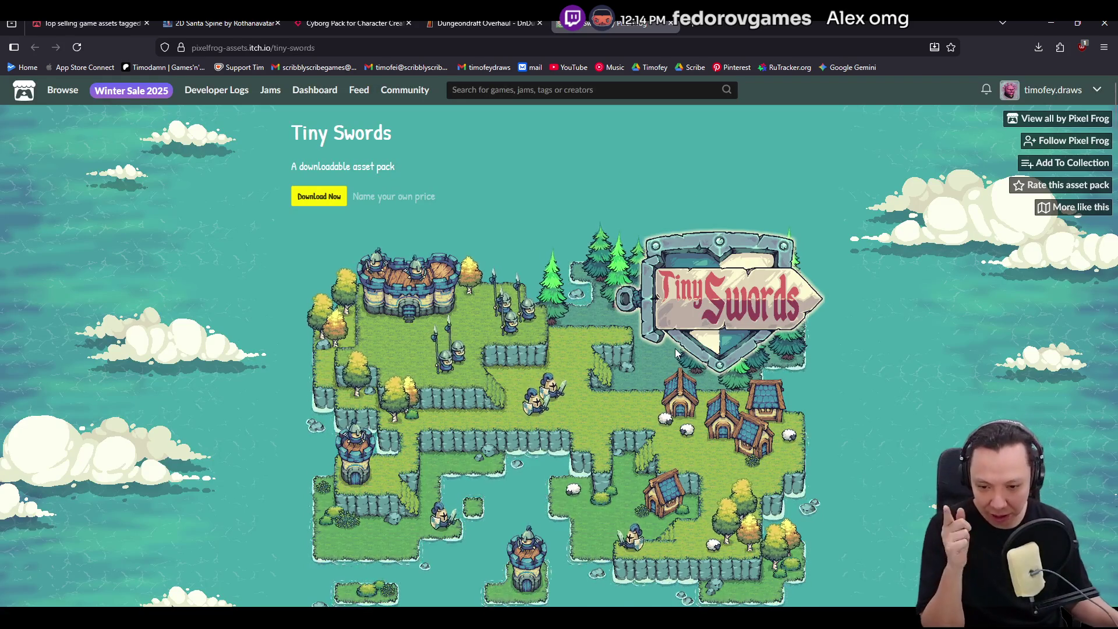
- Scroll through the Tiny Swords by Pixel Frog page and its preview images
{"action": "scroll", "coordinate": [675, 344], "scroll_direction": "down", "scroll_amount": 2}
{"action": "scroll", "coordinate": [678, 343], "scroll_direction": "down", "scroll_amount": 8}
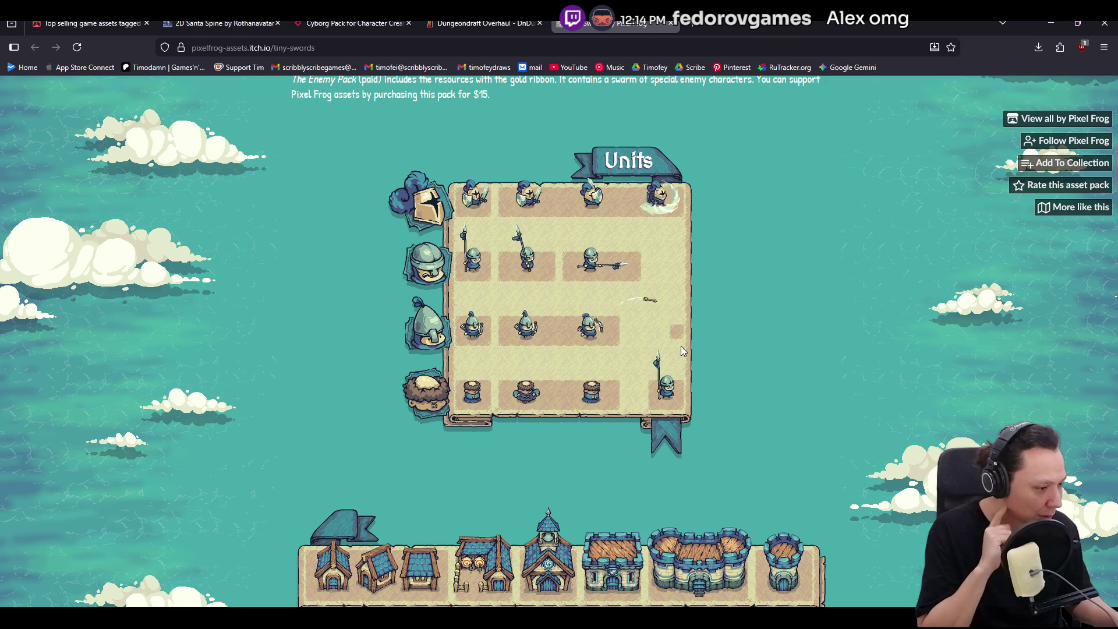
{"action": "scroll", "coordinate": [683, 351], "scroll_direction": "down", "scroll_amount": 1}
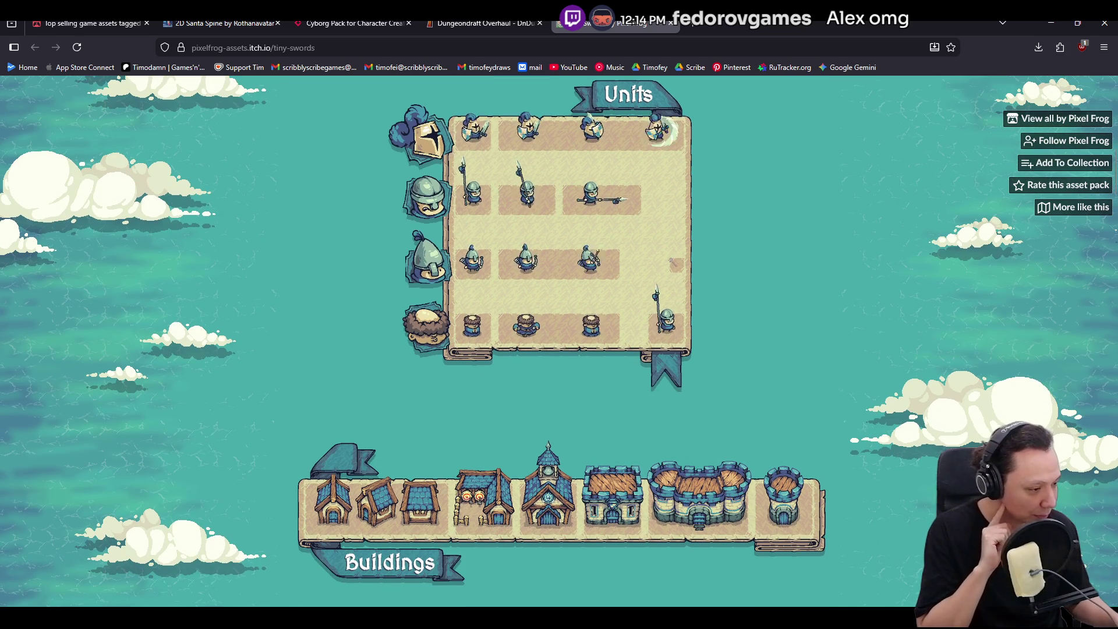
{"action": "scroll", "coordinate": [749, 289], "scroll_direction": "up", "scroll_amount": 1}
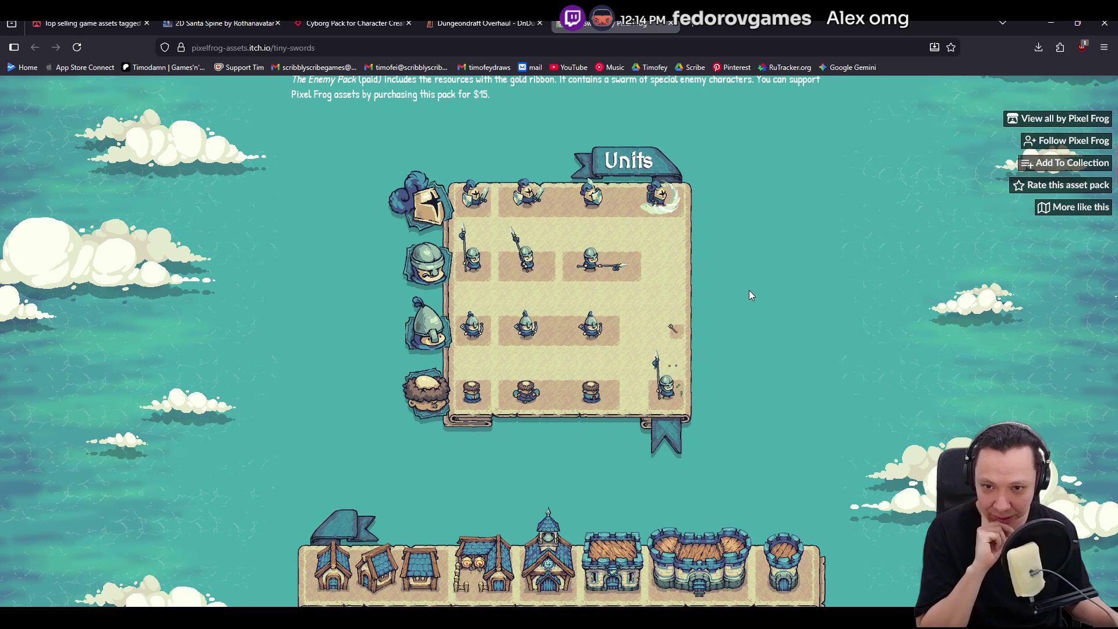
{"action": "scroll", "coordinate": [762, 304], "scroll_direction": "down", "scroll_amount": 2}
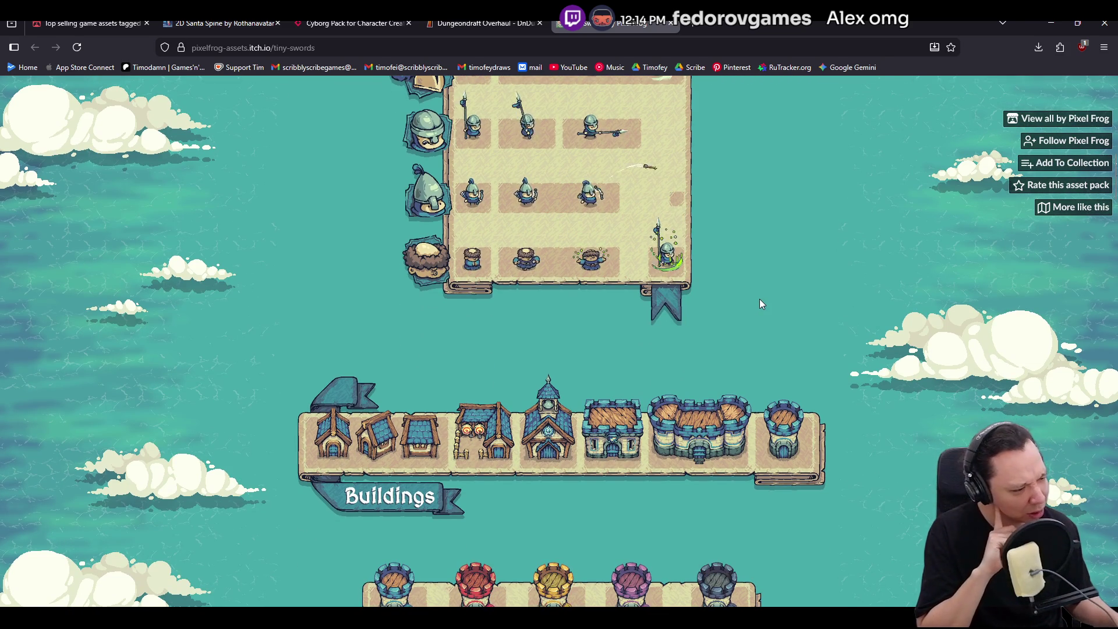
{"action": "scroll", "coordinate": [758, 298], "scroll_direction": "down", "scroll_amount": 2}
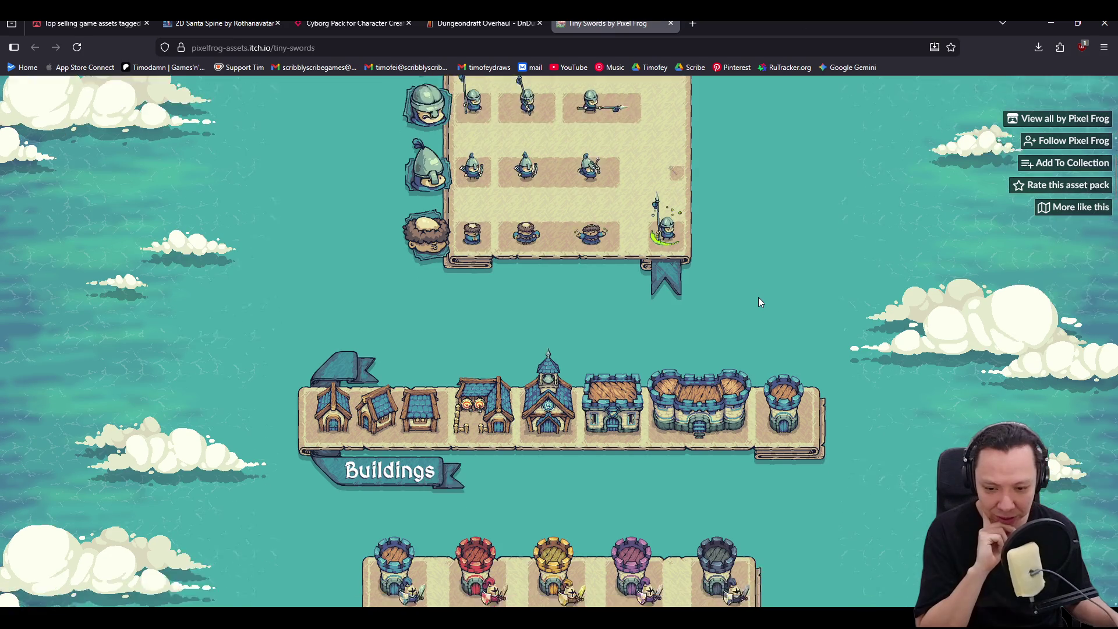
{"action": "scroll", "coordinate": [758, 298], "scroll_direction": "down", "scroll_amount": 1}
{"action": "scroll", "coordinate": [757, 298], "scroll_direction": "up", "scroll_amount": 1}
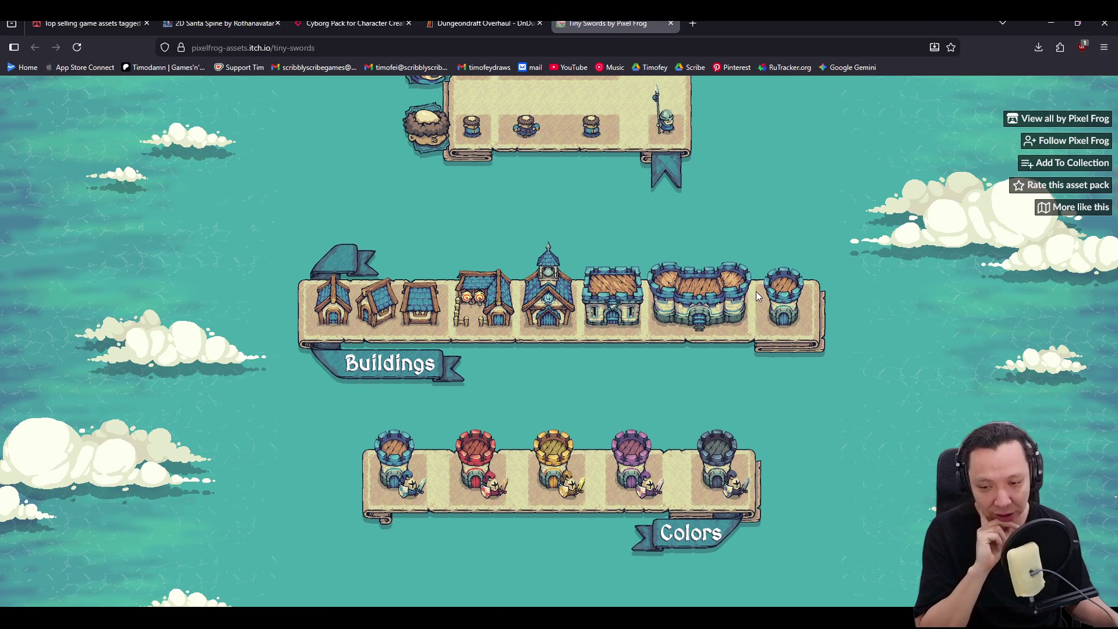
{"action": "scroll", "coordinate": [771, 294], "scroll_direction": "down", "scroll_amount": 5}
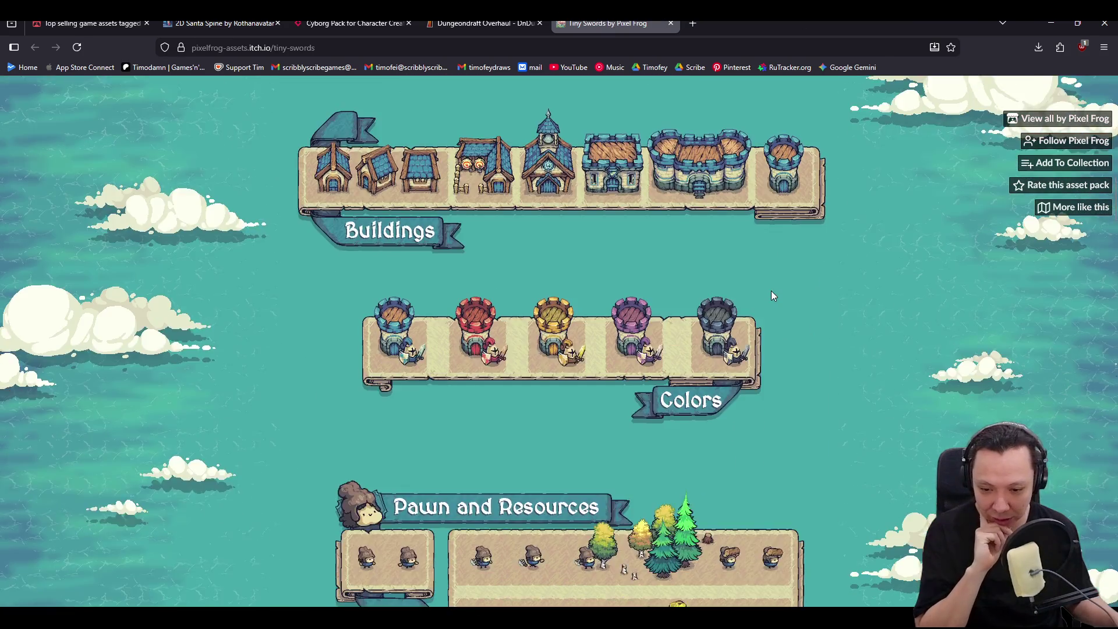
{"action": "scroll", "coordinate": [773, 296], "scroll_direction": "down", "scroll_amount": 3}
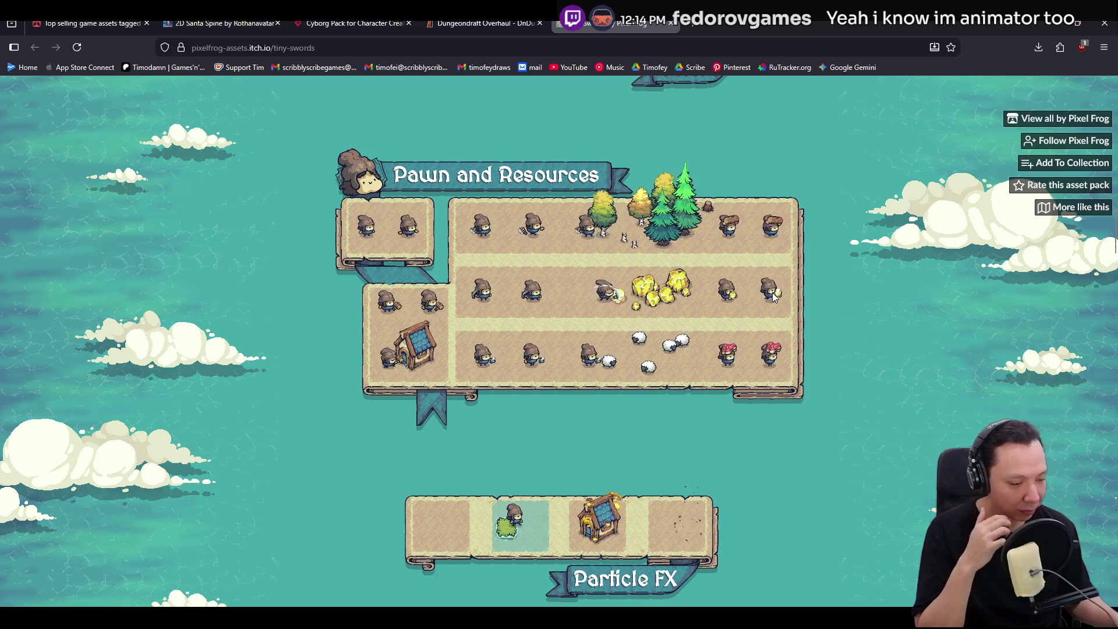
- Continue down to the Community section and open the 'communication' topic
{"action": "scroll", "coordinate": [775, 297], "scroll_direction": "down", "scroll_amount": 3}
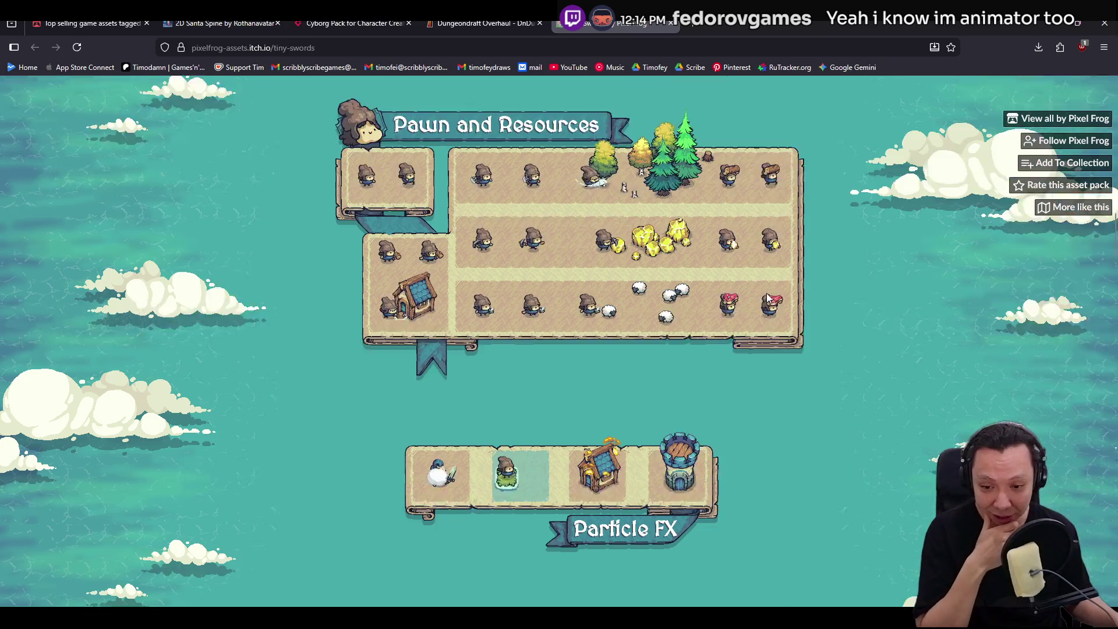
{"action": "scroll", "coordinate": [890, 342], "scroll_direction": "down", "scroll_amount": 1}
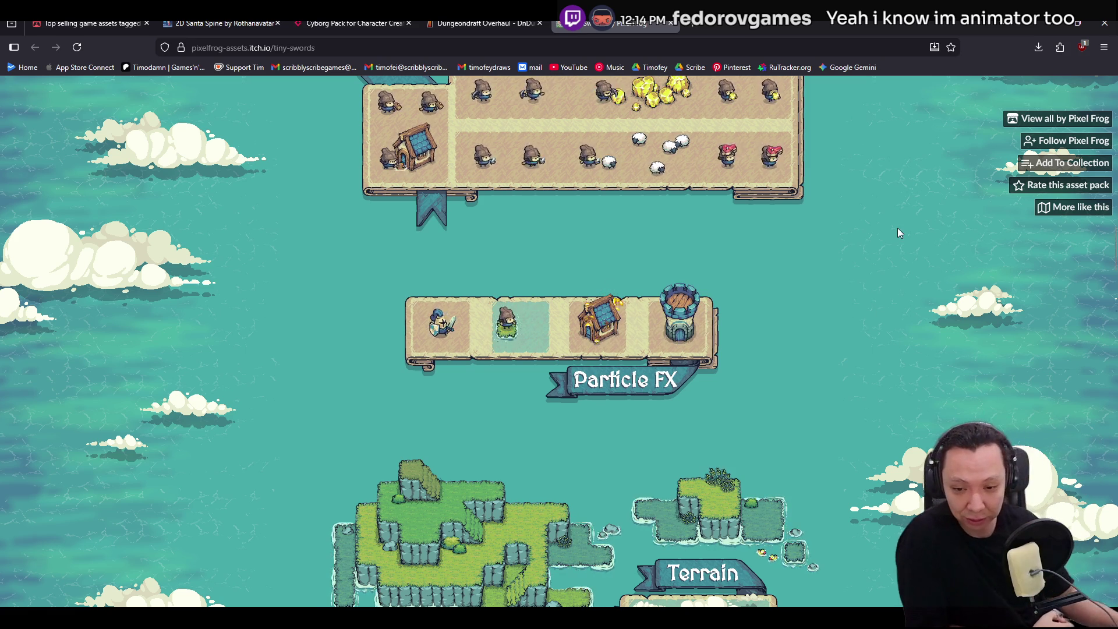
{"action": "scroll", "coordinate": [894, 331], "scroll_direction": "down", "scroll_amount": 6}
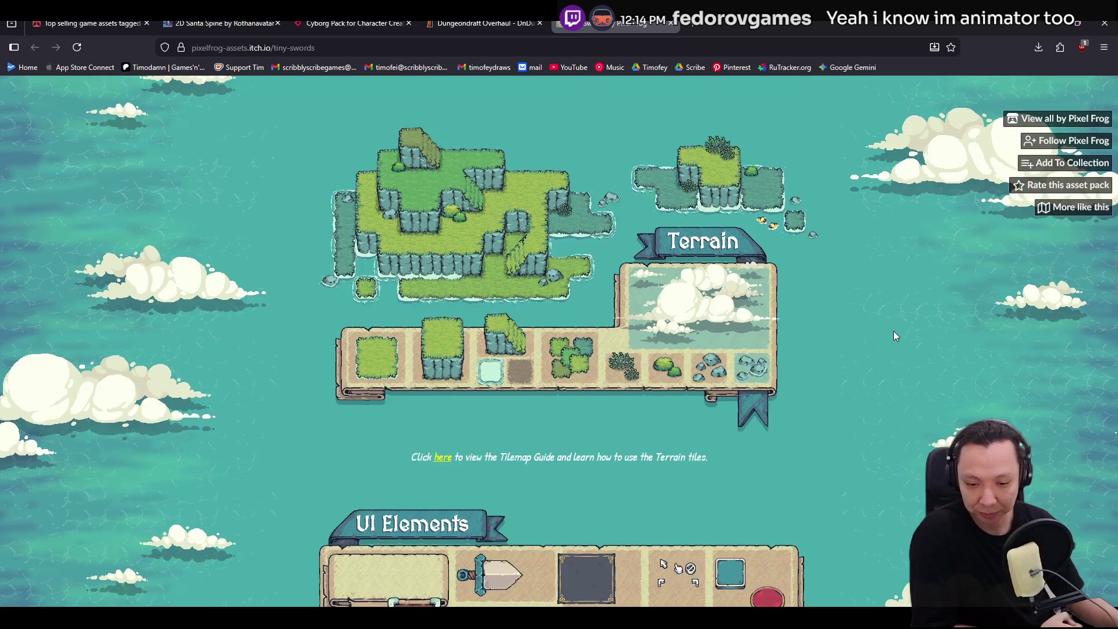
{"action": "scroll", "coordinate": [898, 302], "scroll_direction": "down", "scroll_amount": 4}
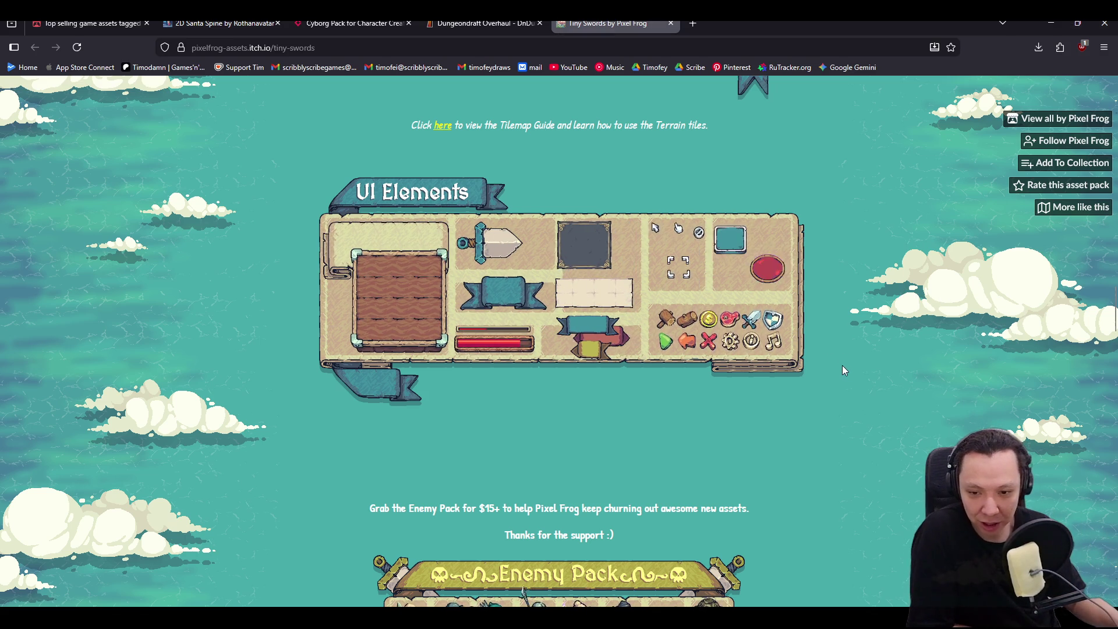
{"action": "scroll", "coordinate": [939, 376], "scroll_direction": "down", "scroll_amount": 6}
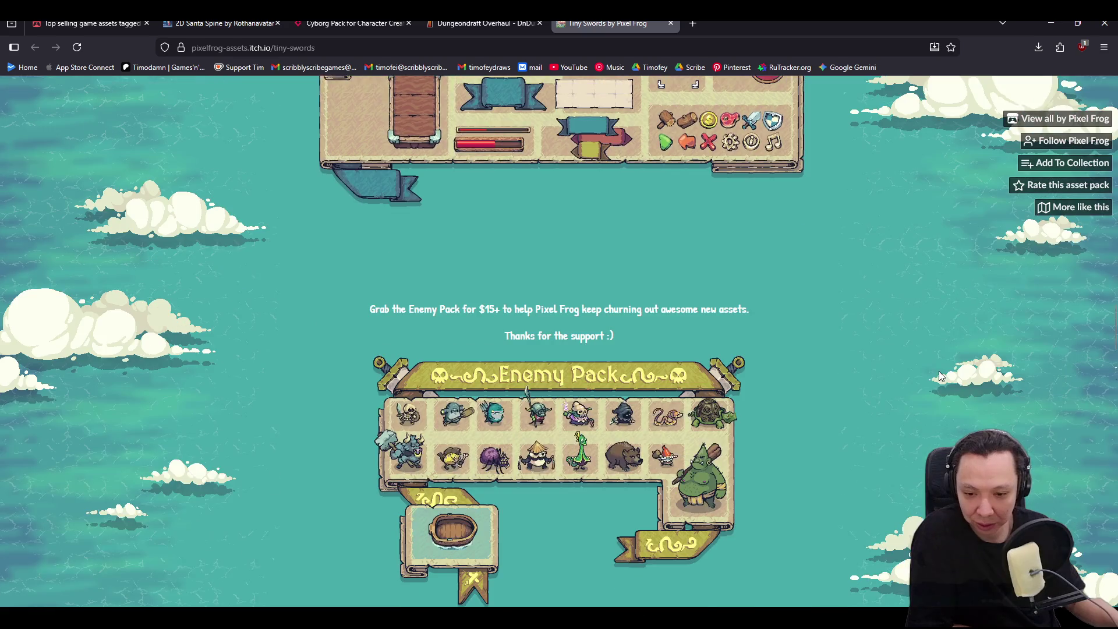
{"action": "scroll", "coordinate": [938, 376], "scroll_direction": "down", "scroll_amount": 8}
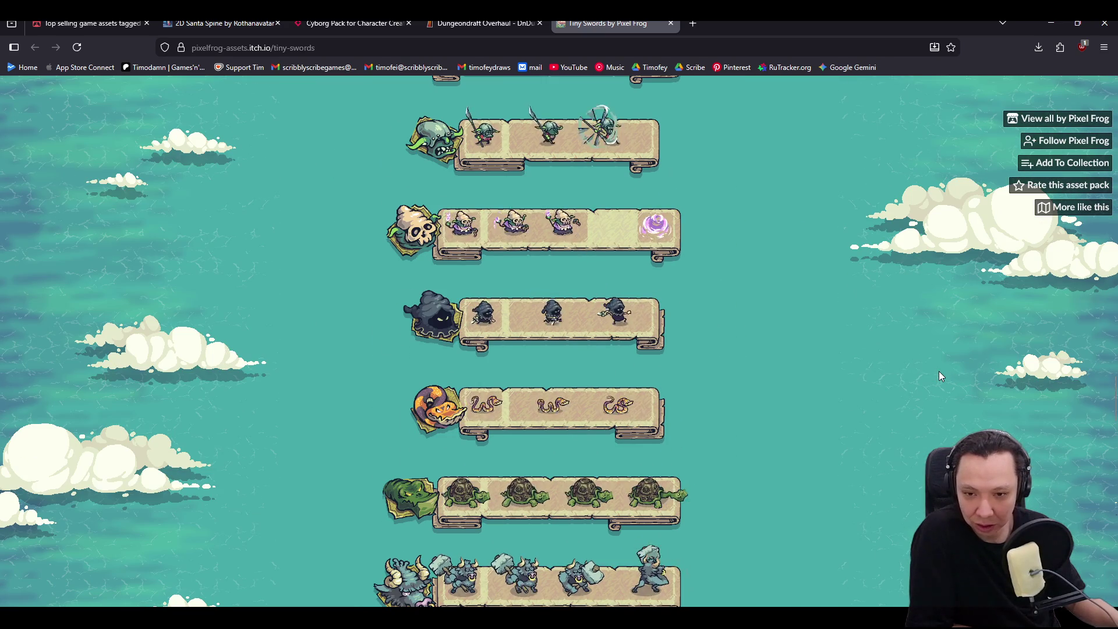
{"action": "scroll", "coordinate": [939, 376], "scroll_direction": "down", "scroll_amount": 15}
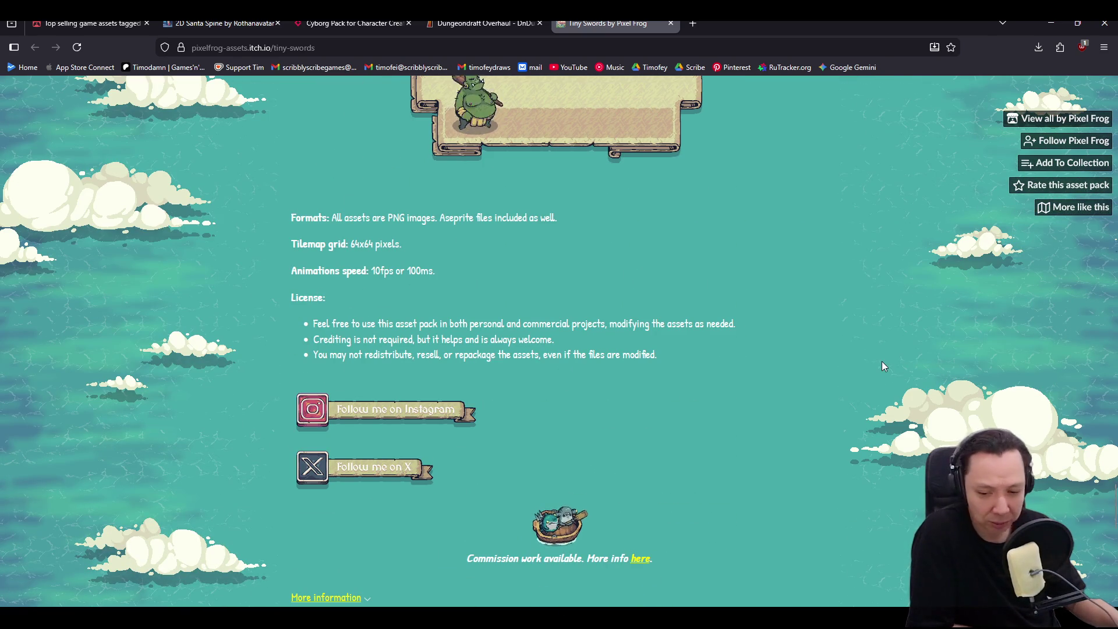
{"action": "scroll", "coordinate": [883, 366], "scroll_direction": "down", "scroll_amount": 3}
{"action": "scroll", "coordinate": [883, 365], "scroll_direction": "down", "scroll_amount": 9}
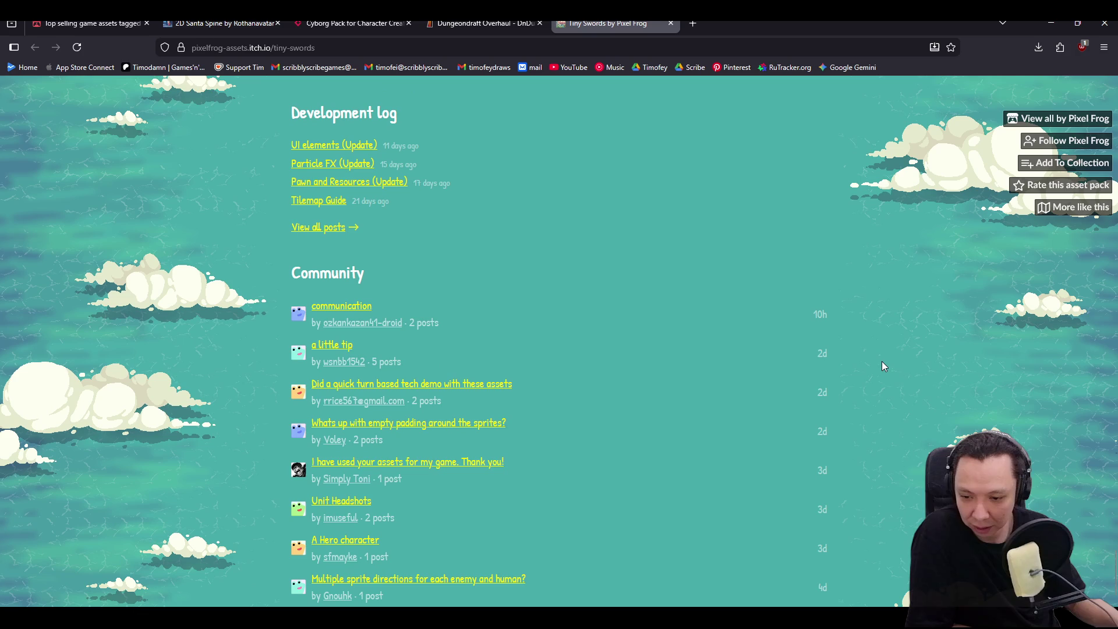
{"action": "scroll", "coordinate": [881, 365], "scroll_direction": "down", "scroll_amount": 2}
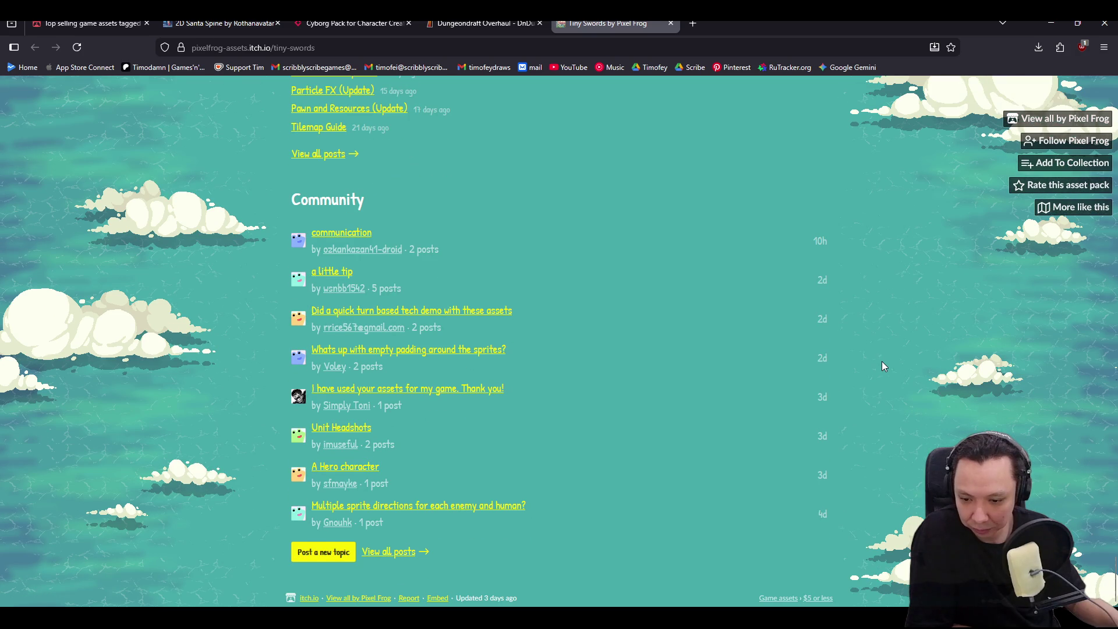
{"action": "left_click", "coordinate": [347, 236]}
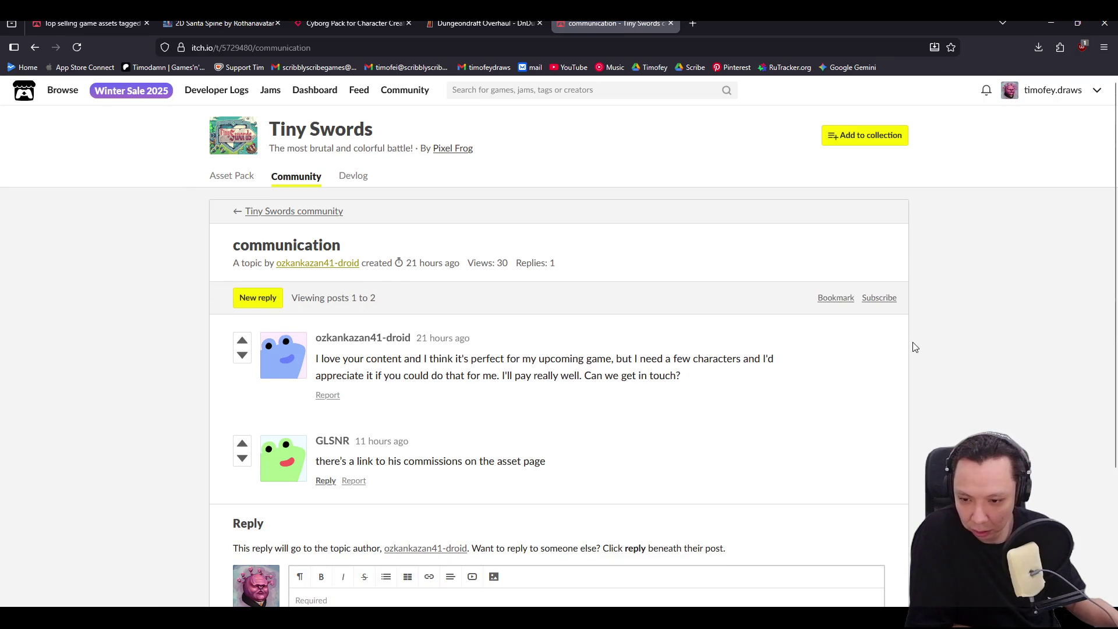
{"action": "scroll", "coordinate": [943, 349], "scroll_direction": "down", "scroll_amount": 1}
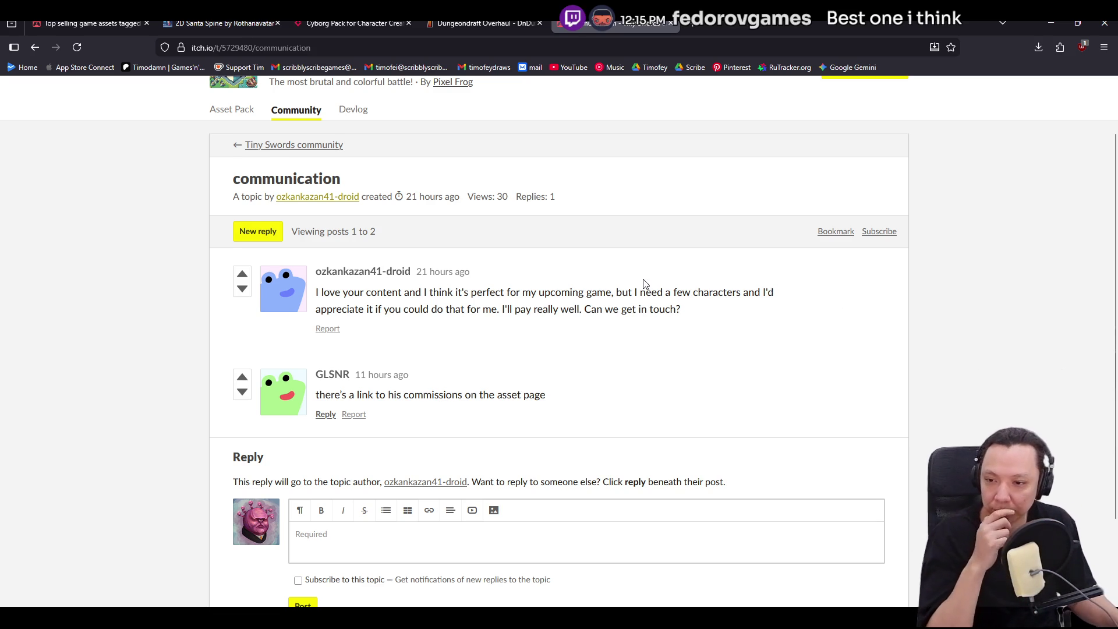
{"action": "scroll", "coordinate": [643, 285], "scroll_direction": "up", "scroll_amount": 1}
{"action": "key", "text": "alt+Left"}
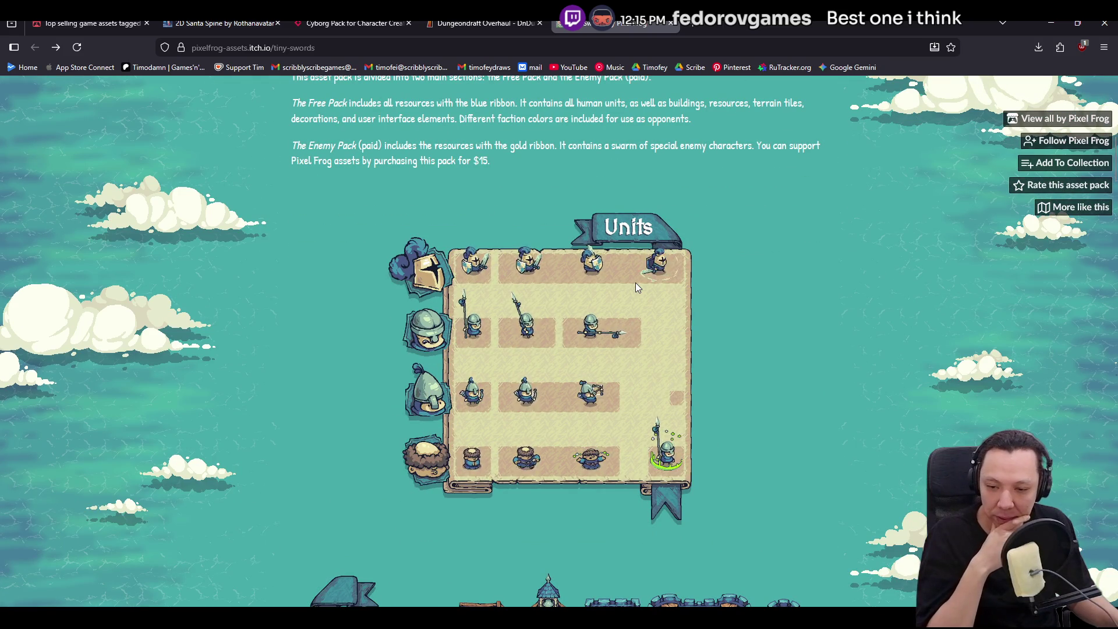
- Close the Tiny Swords tab and then the whole browser window
{"action": "left_click", "coordinate": [672, 24]}
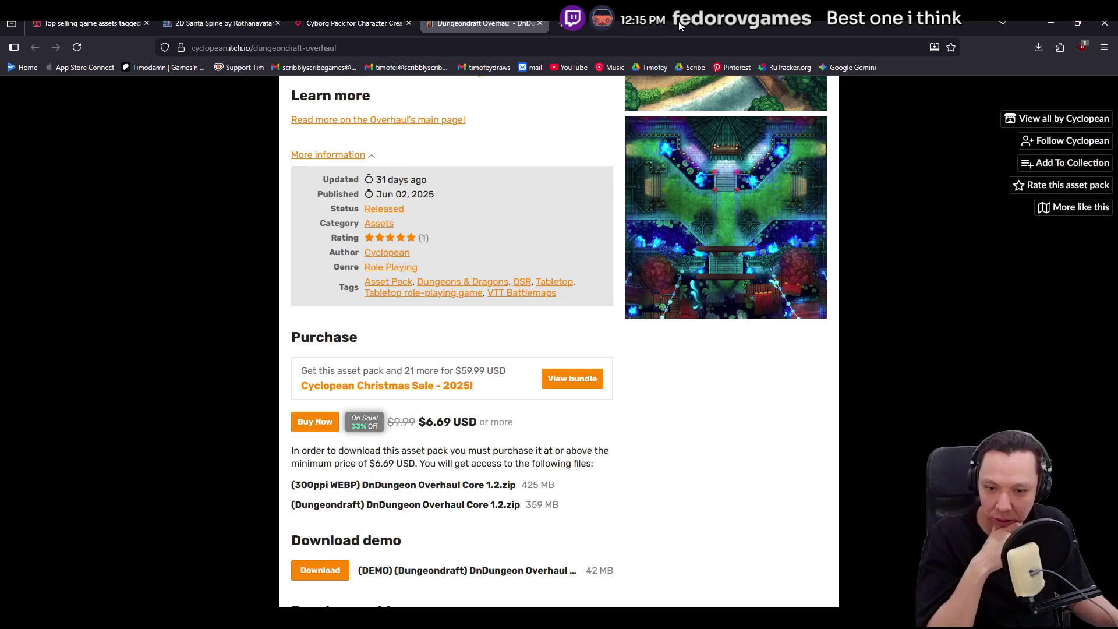
{"action": "left_click", "coordinate": [1109, 29]}
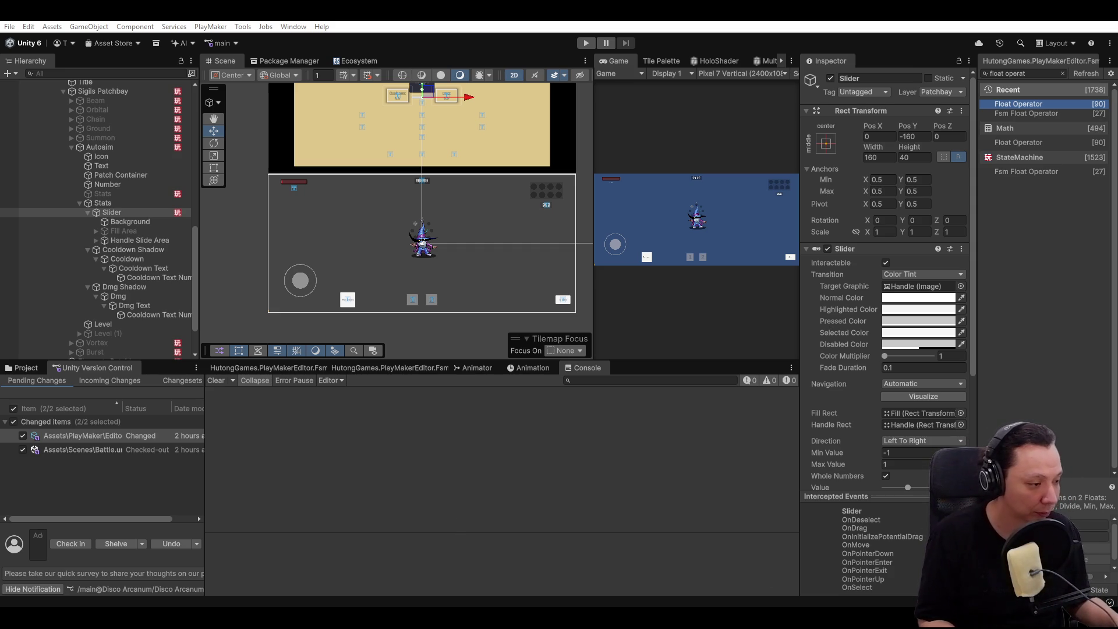
- Cycle through the stacked objects under the slider until the Slider GameObject is selected
{"action": "scroll", "coordinate": [448, 275], "scroll_direction": "up", "scroll_amount": 3}
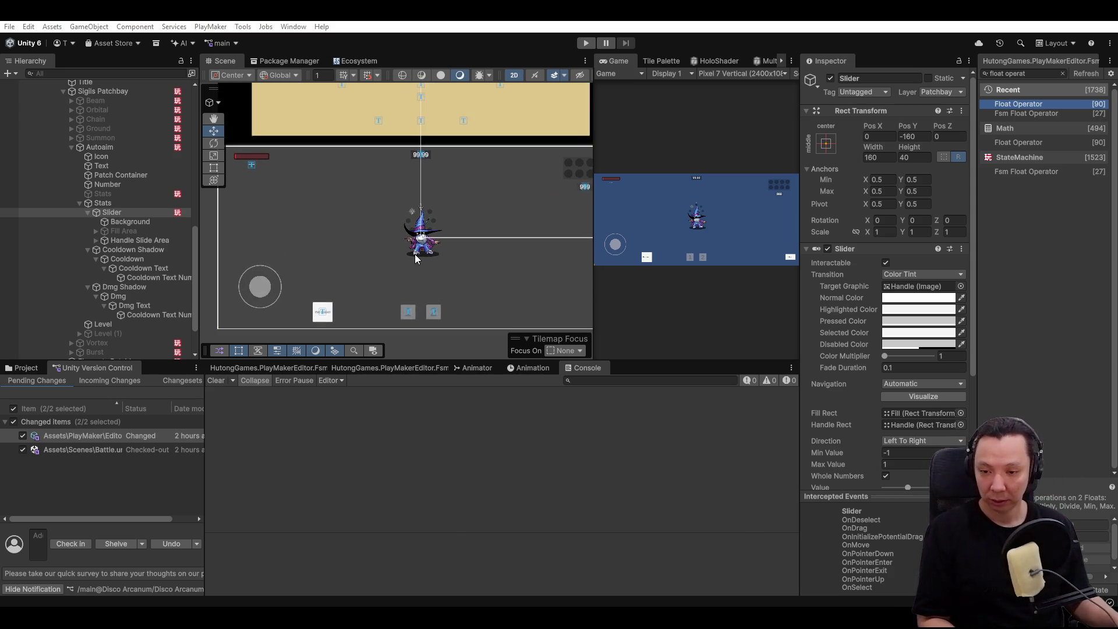
{"action": "scroll", "coordinate": [430, 190], "scroll_direction": "up", "scroll_amount": 5}
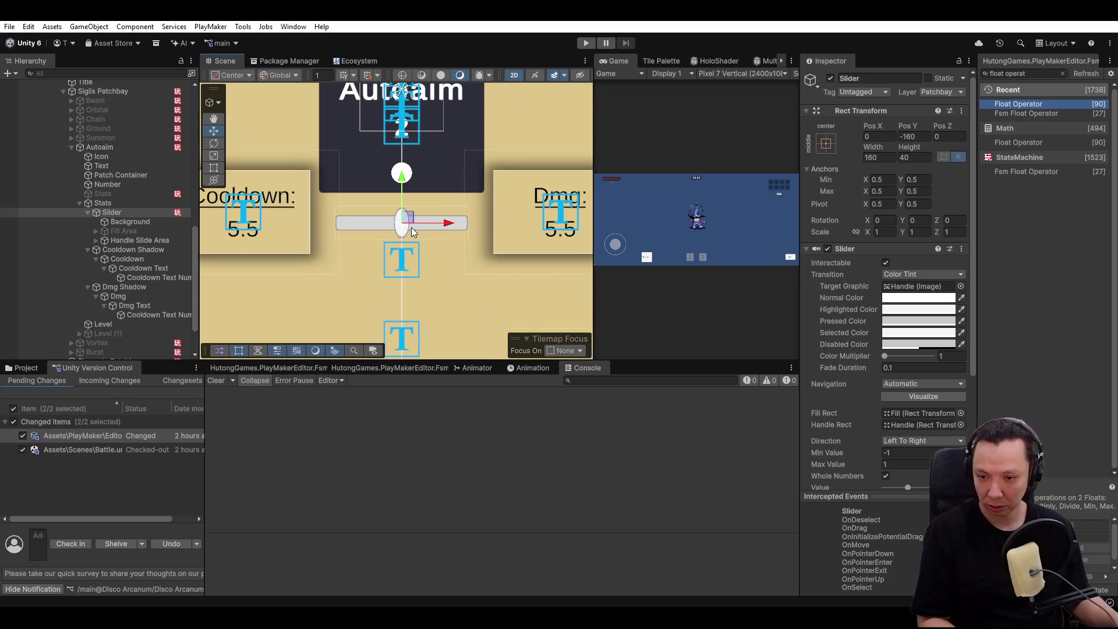
{"action": "left_click", "coordinate": [404, 228]}
{"action": "left_click", "coordinate": [404, 228]}
{"action": "left_click", "coordinate": [404, 229]}
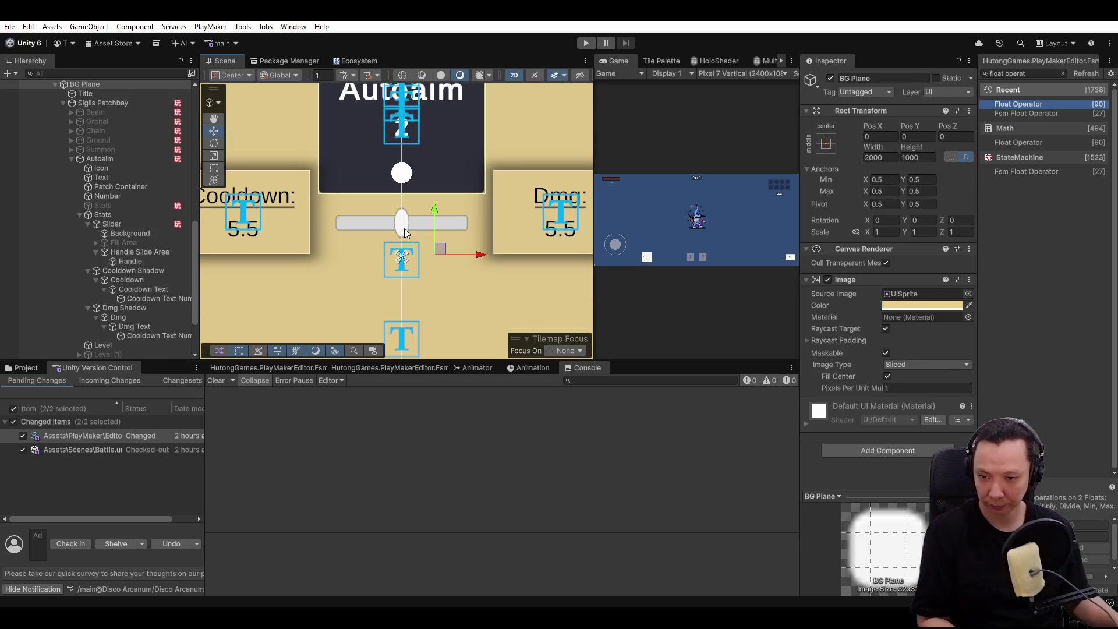
{"action": "left_click", "coordinate": [405, 228]}
{"action": "left_click", "coordinate": [417, 223]}
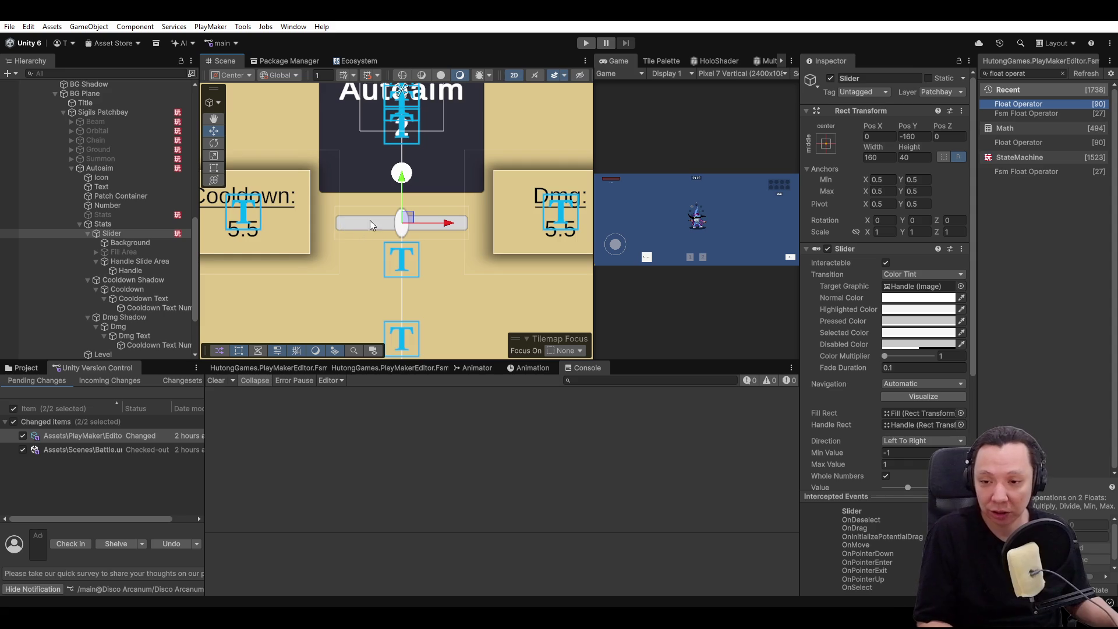
- Review the Slider's -1 to 1 range in the Inspector, then return to the browser
{"action": "scroll", "coordinate": [470, 207], "scroll_direction": "down", "scroll_amount": 2}
{"action": "scroll", "coordinate": [470, 207], "scroll_direction": "up", "scroll_amount": 2}
{"action": "scroll", "coordinate": [378, 218], "scroll_direction": "down", "scroll_amount": 3}
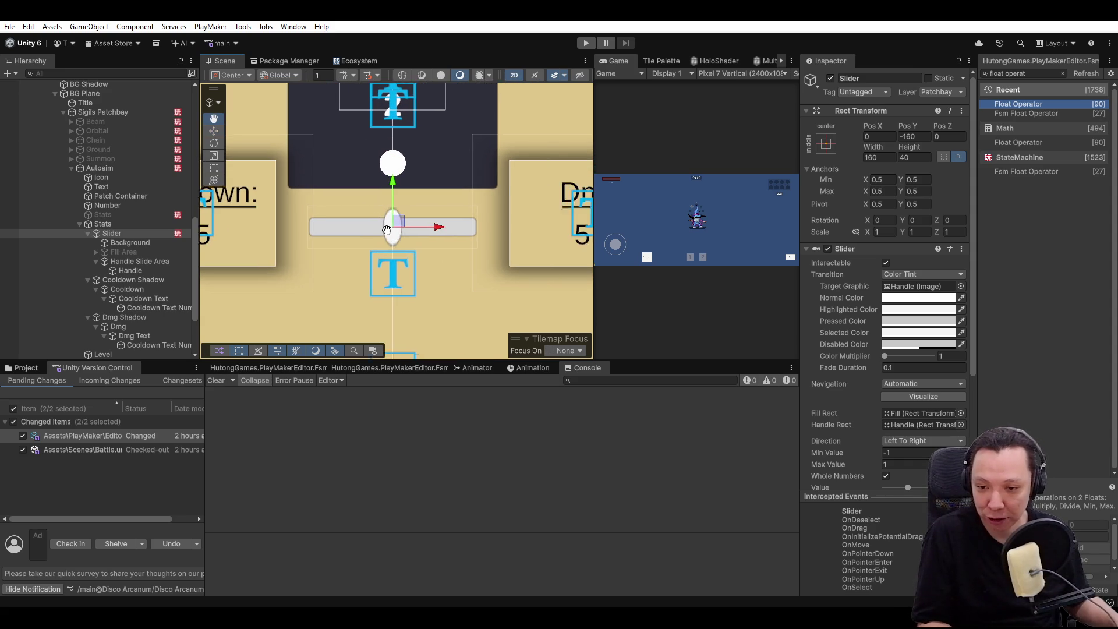
{"action": "scroll", "coordinate": [365, 220], "scroll_direction": "up", "scroll_amount": 2}
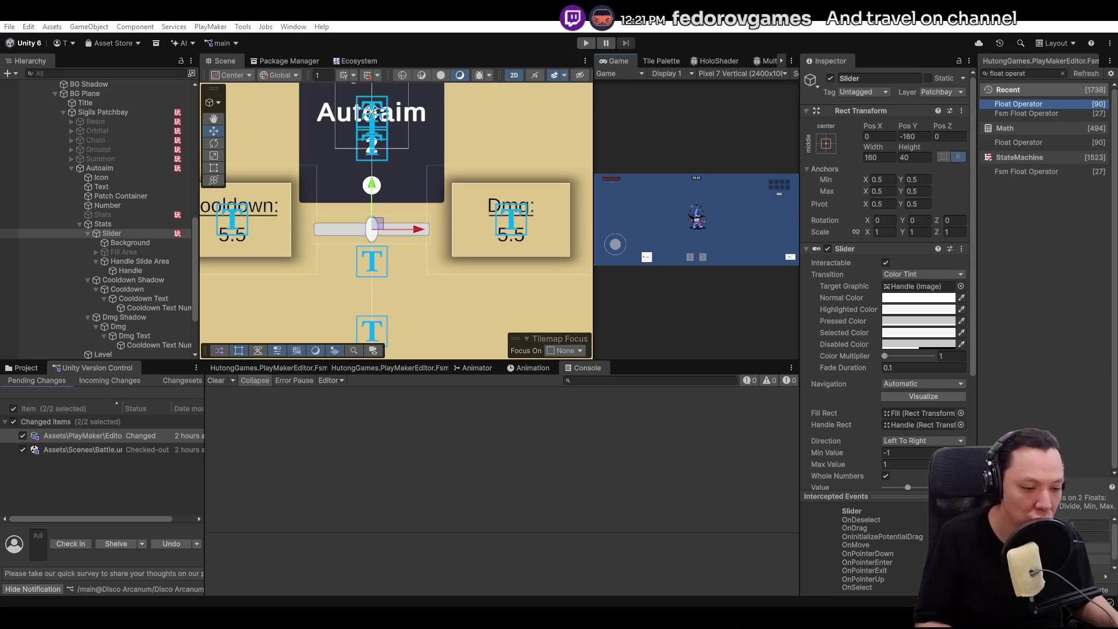
{"action": "key", "text": "alt+Tab"}
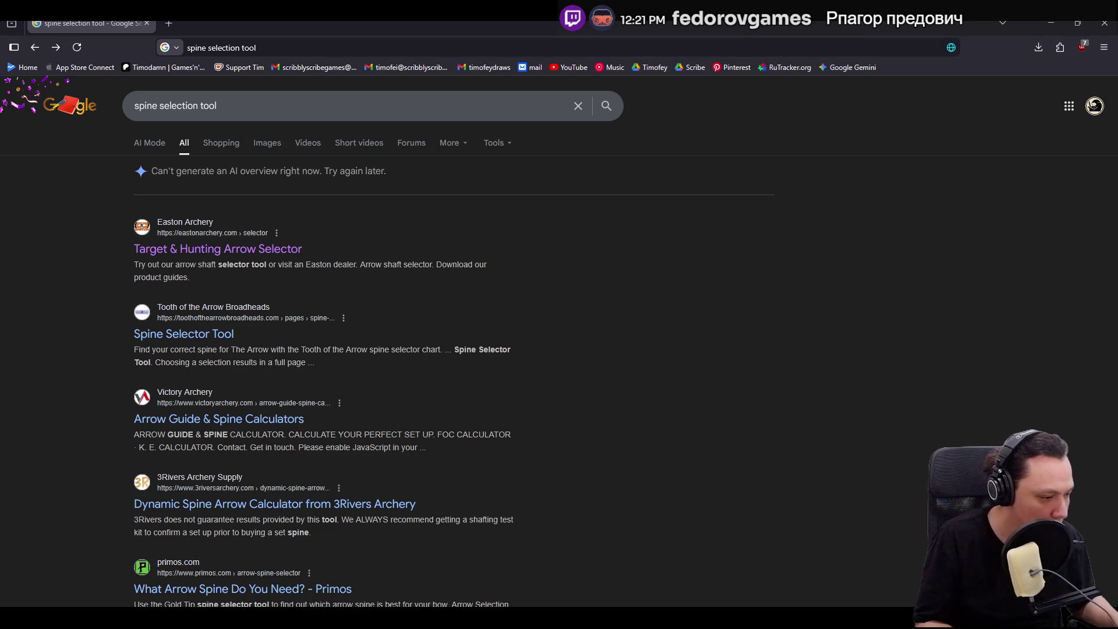
- Replace the 'spine selection tool' query by pasting the creator's channel name
{"action": "left_click", "coordinate": [265, 105]}
{"action": "key", "text": "ctrl+a"}
{"action": "type", "text": "Рпагор предович"}
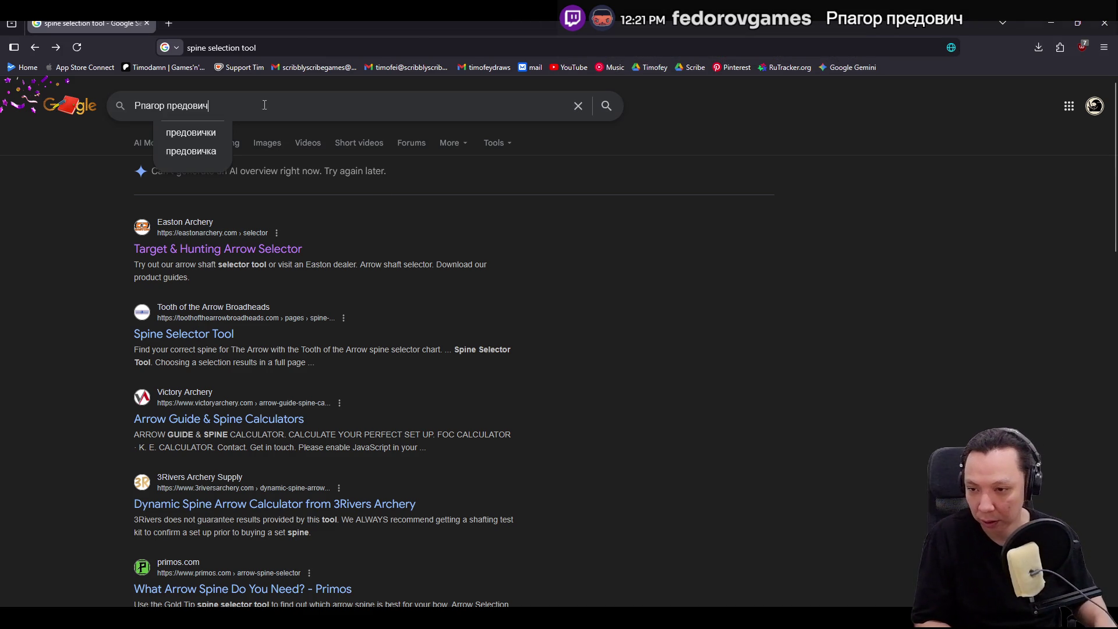
- Search for the channel name, open its YouTube page, subscribe, and list its 20 videos
{"action": "key", "text": "Return"}
{"action": "left_click", "coordinate": [181, 290]}
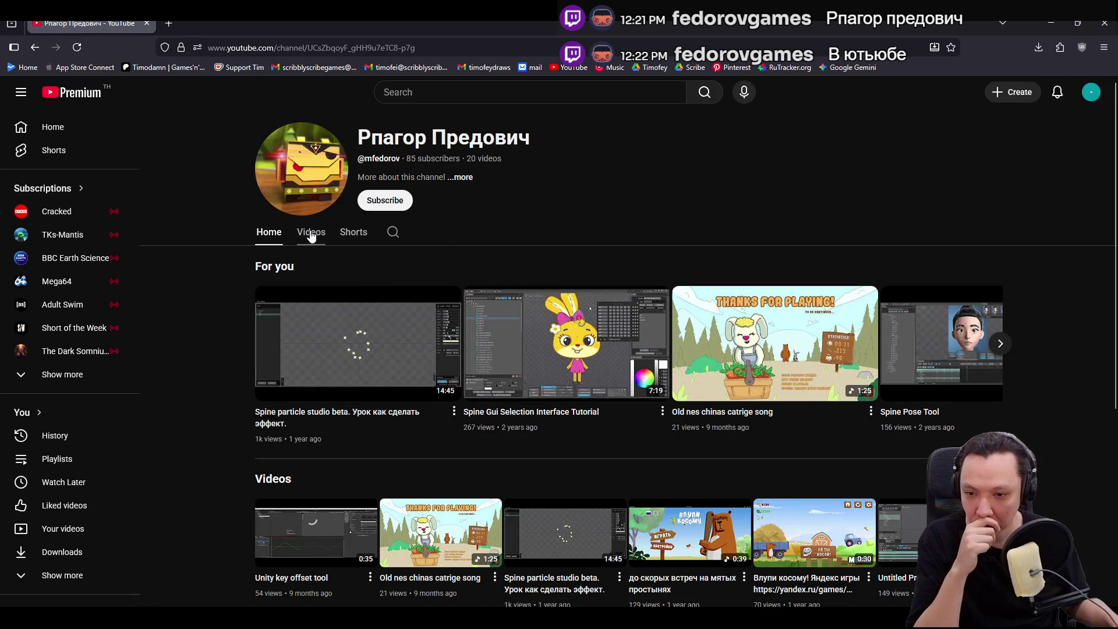
{"action": "left_click", "coordinate": [385, 201]}
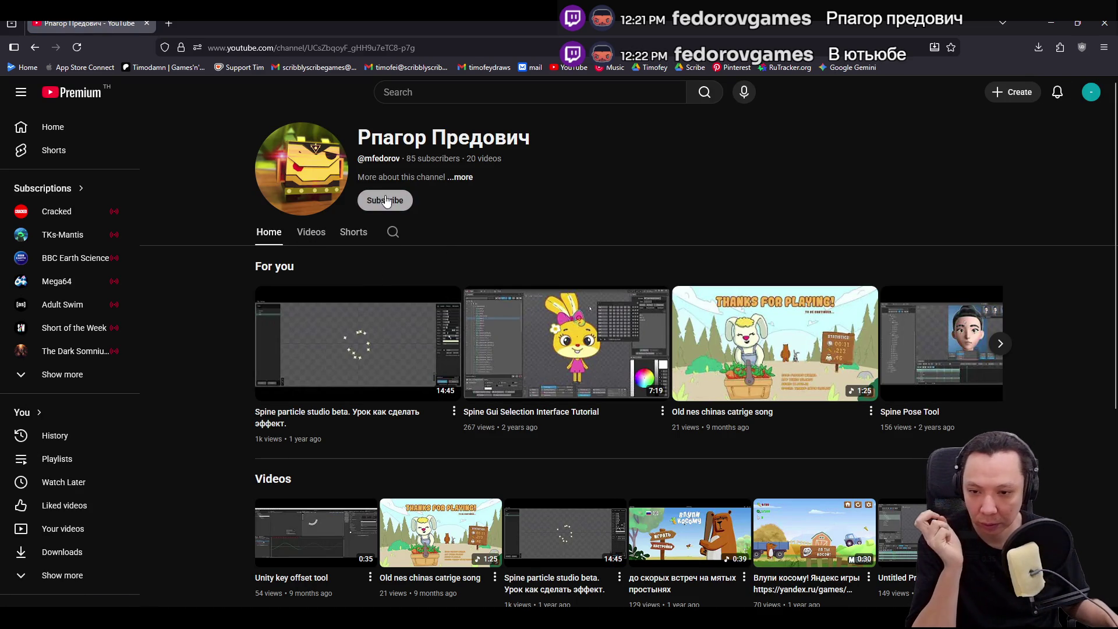
{"action": "left_click", "coordinate": [311, 232]}
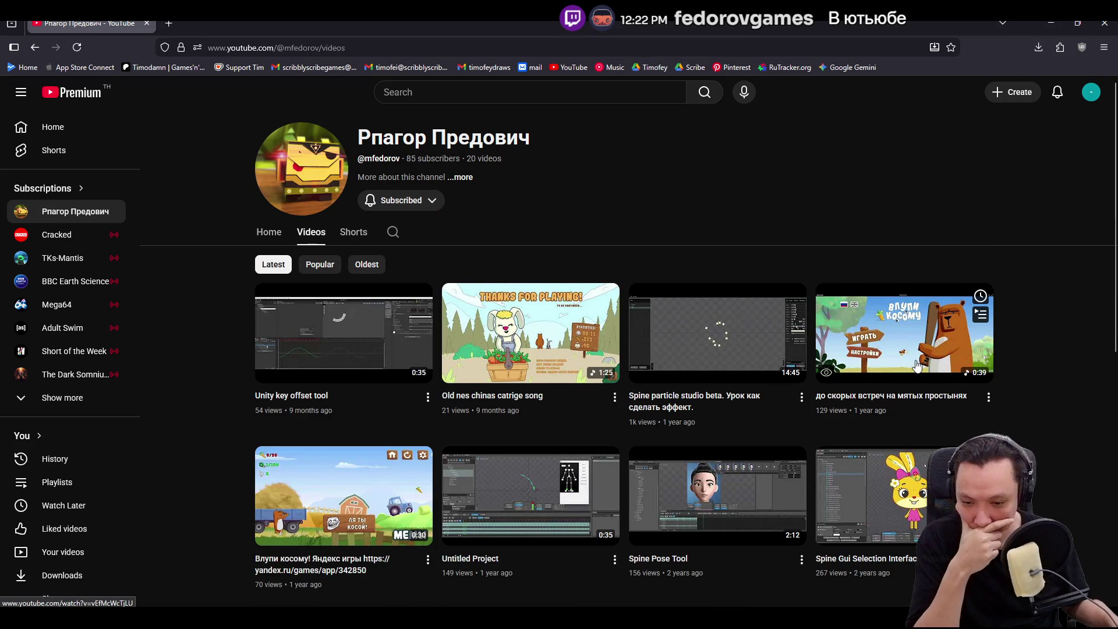
- Scroll through the channel's videos and start the 44-second 'Spine key widget' video
{"action": "scroll", "coordinate": [916, 365], "scroll_direction": "down", "scroll_amount": 1}
{"action": "scroll", "coordinate": [917, 365], "scroll_direction": "down", "scroll_amount": 1}
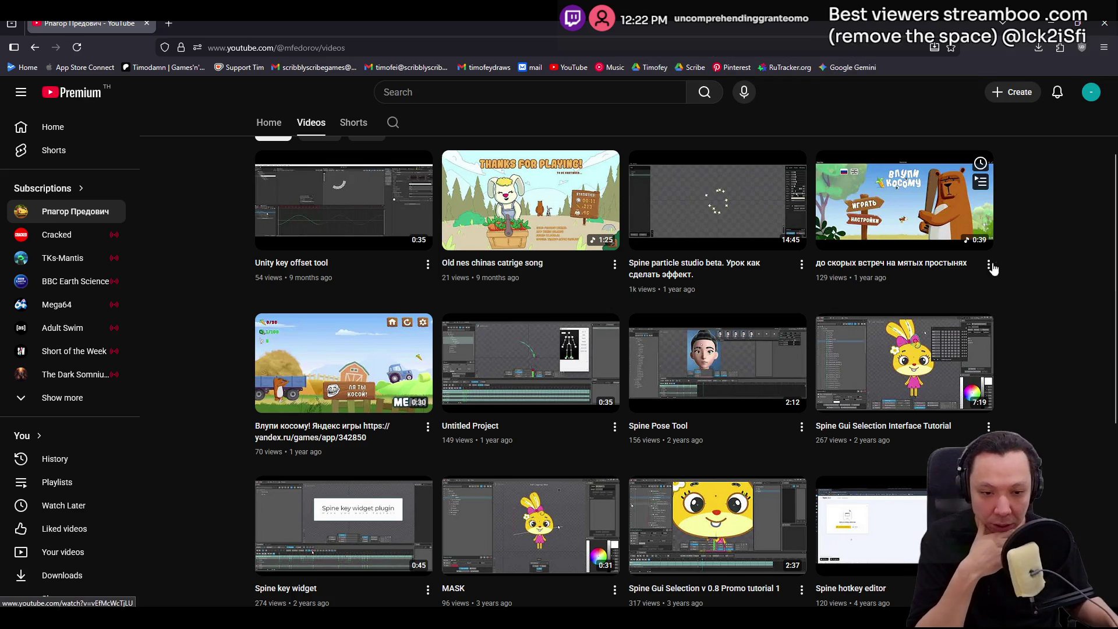
{"action": "scroll", "coordinate": [1032, 276], "scroll_direction": "down", "scroll_amount": 1}
{"action": "scroll", "coordinate": [1031, 271], "scroll_direction": "down", "scroll_amount": 2}
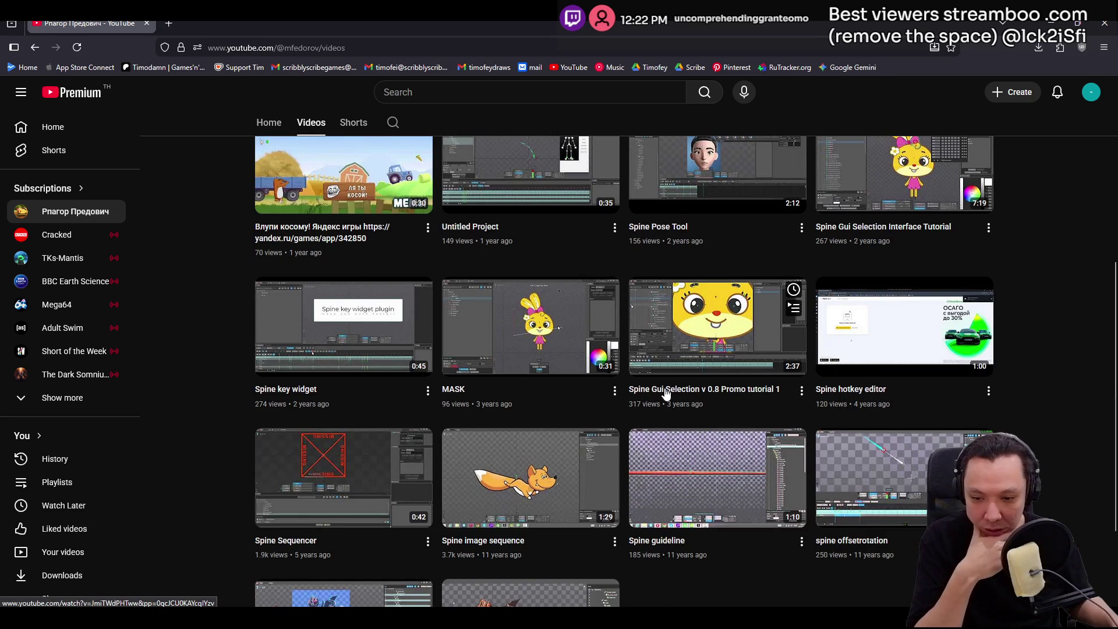
{"action": "scroll", "coordinate": [699, 463], "scroll_direction": "down", "scroll_amount": 2}
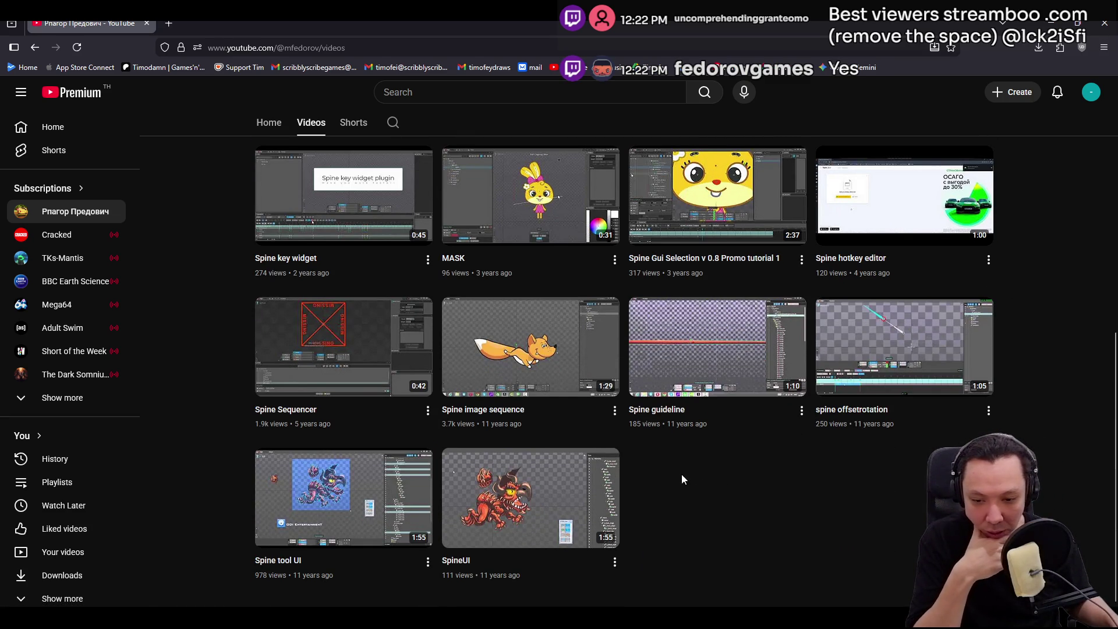
{"action": "scroll", "coordinate": [681, 474], "scroll_direction": "up", "scroll_amount": 2}
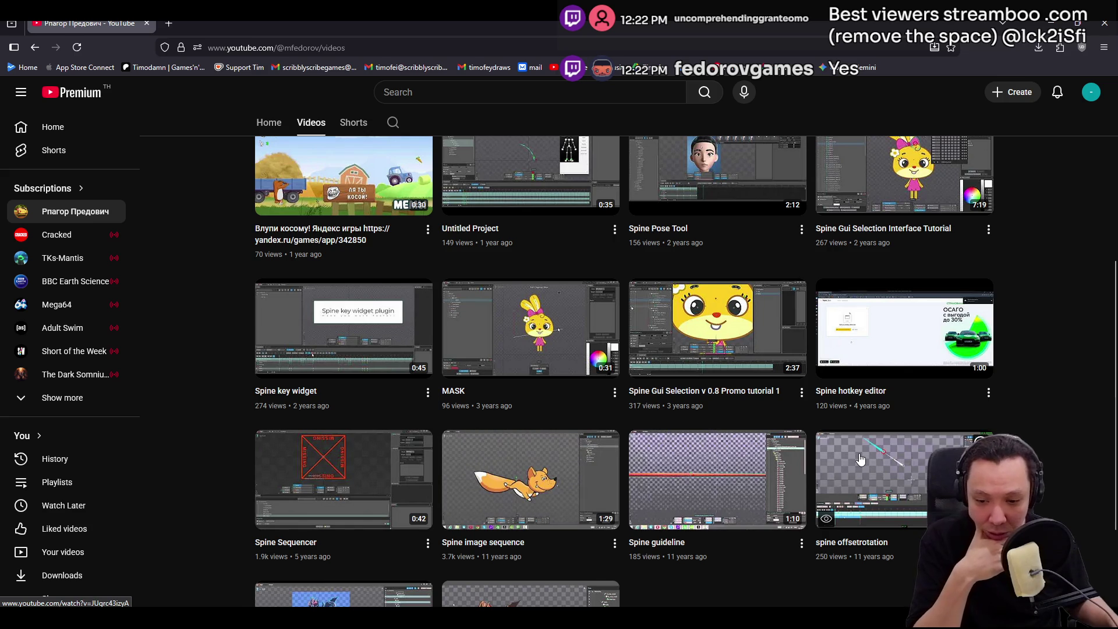
{"action": "scroll", "coordinate": [1049, 380], "scroll_direction": "up", "scroll_amount": 1}
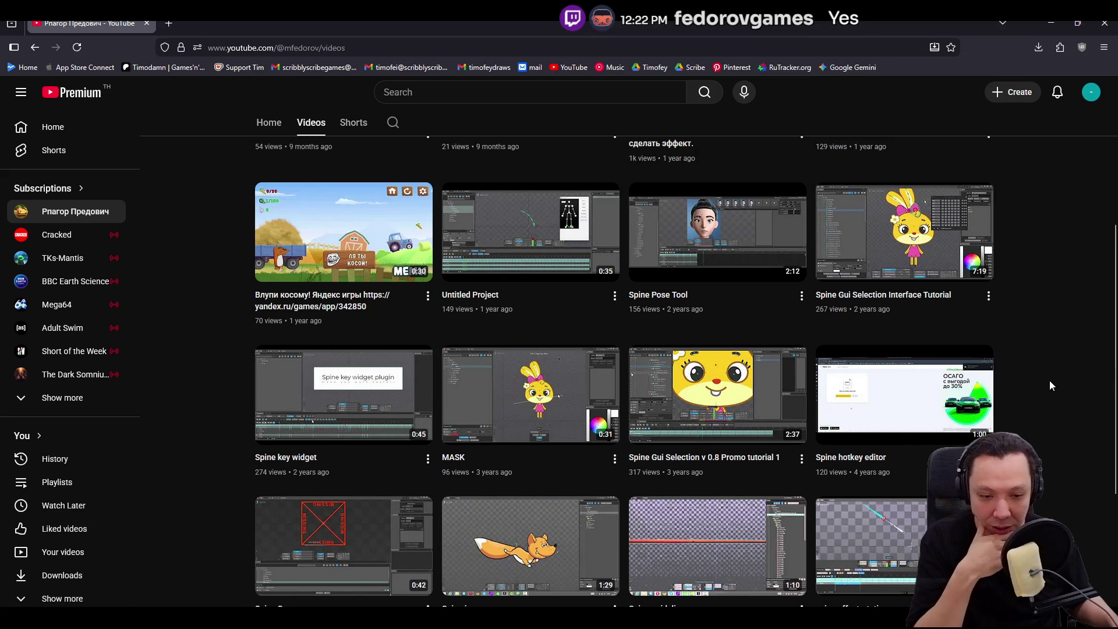
{"action": "scroll", "coordinate": [1049, 380], "scroll_direction": "up", "scroll_amount": 1}
{"action": "scroll", "coordinate": [1049, 386], "scroll_direction": "up", "scroll_amount": 1}
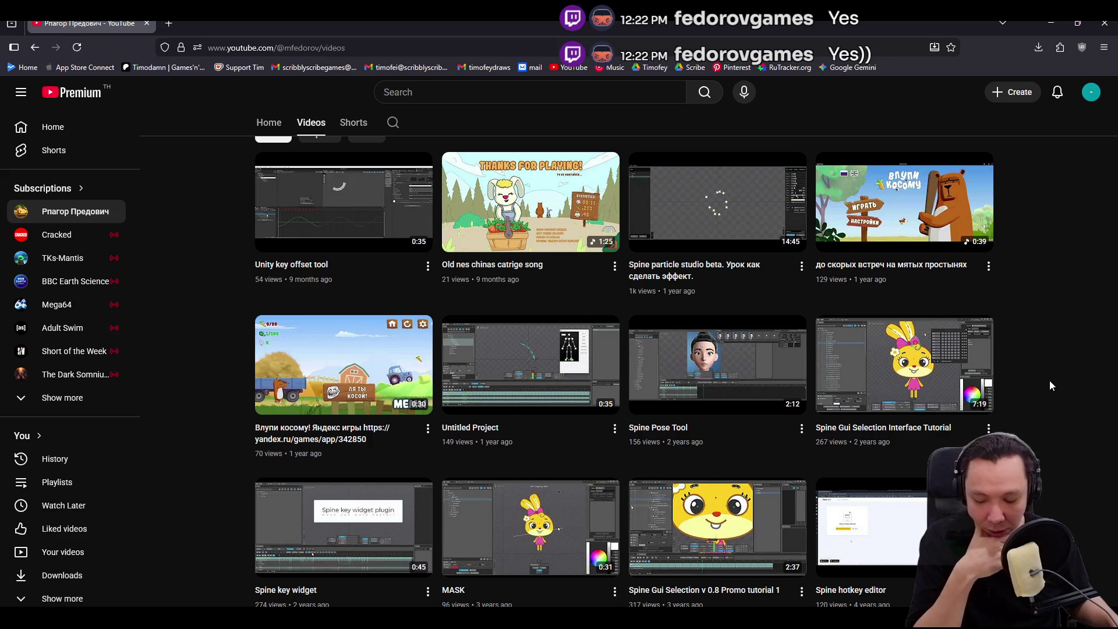
{"action": "scroll", "coordinate": [1050, 382], "scroll_direction": "down", "scroll_amount": 2}
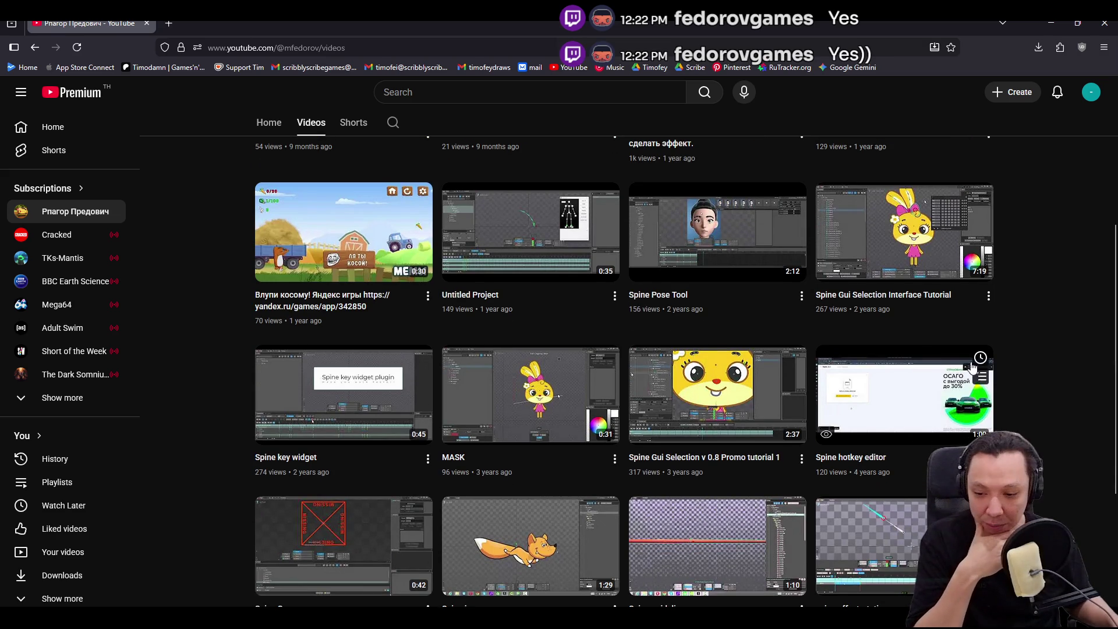
{"action": "scroll", "coordinate": [972, 367], "scroll_direction": "down", "scroll_amount": 3}
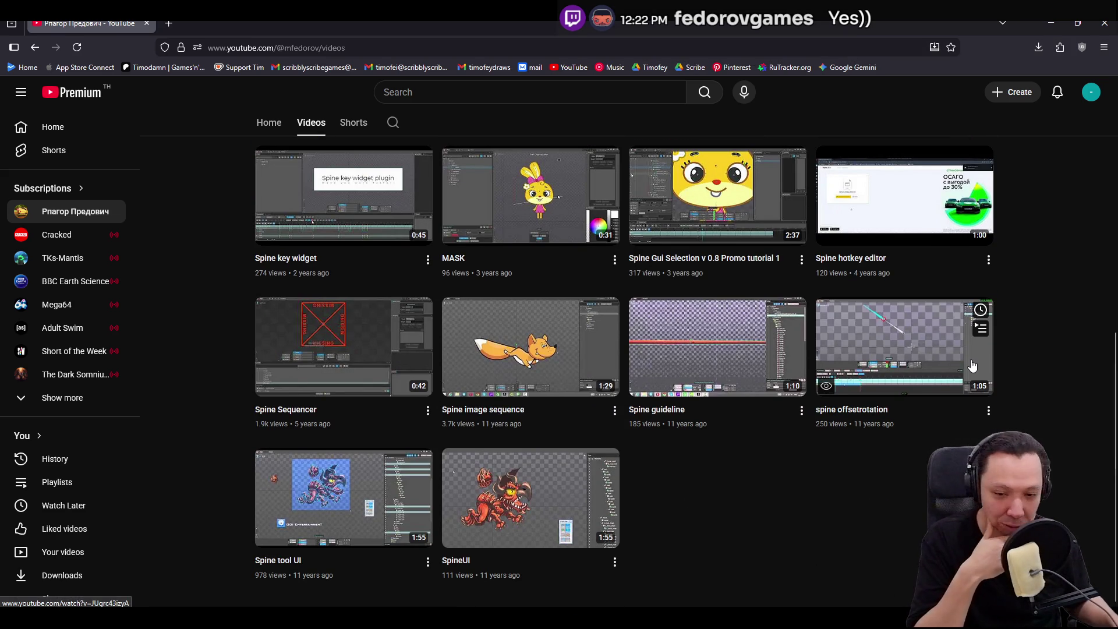
{"action": "scroll", "coordinate": [971, 364], "scroll_direction": "up", "scroll_amount": 1}
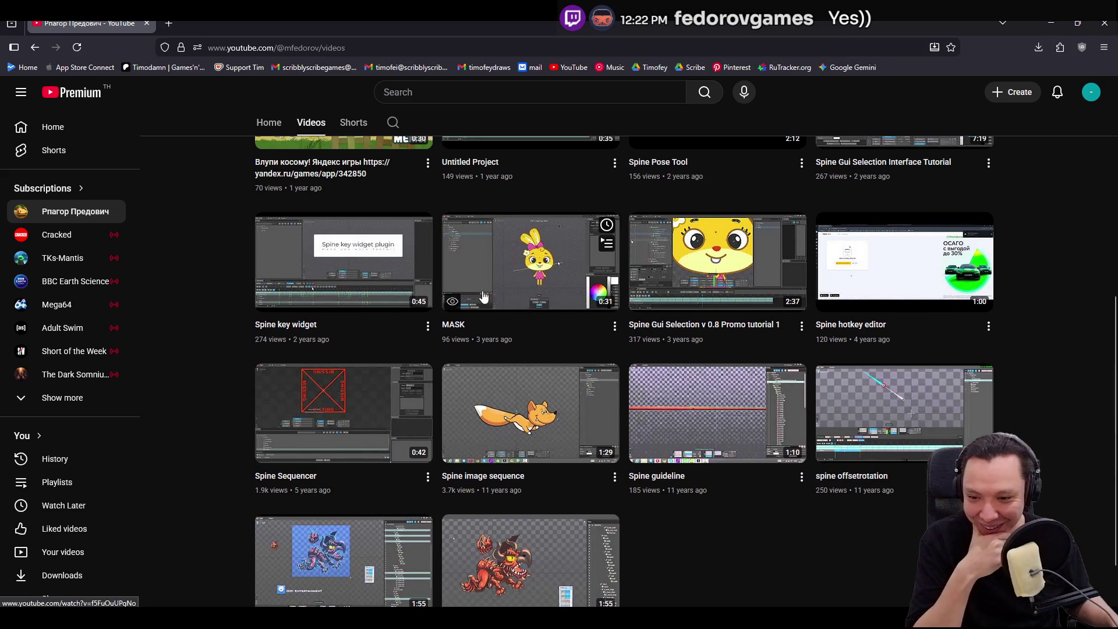
{"action": "left_click", "coordinate": [345, 271]}
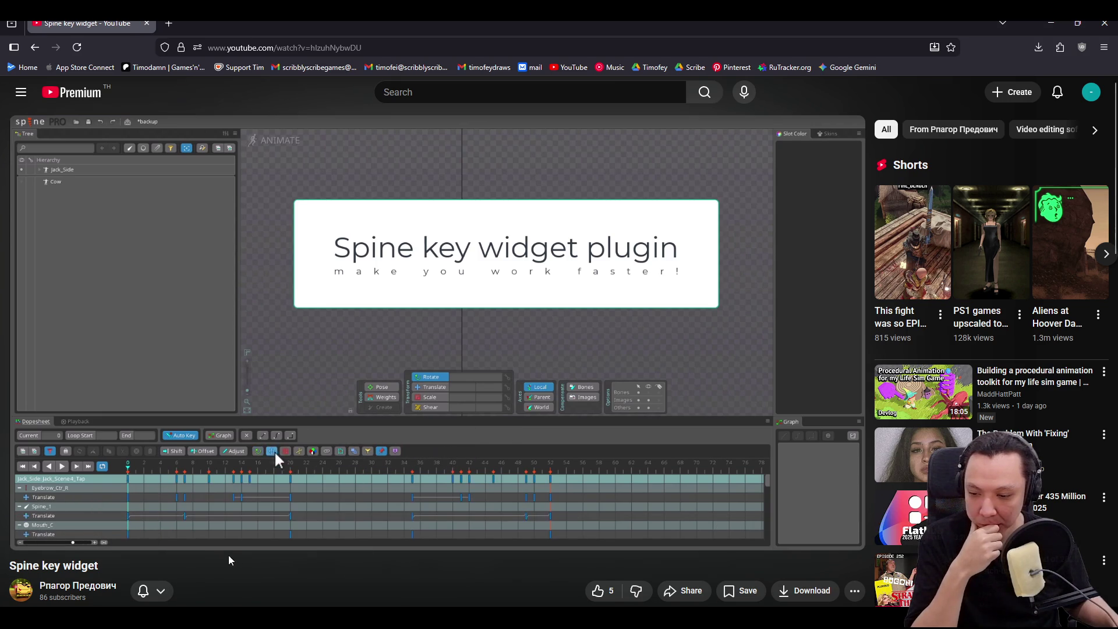
- Skip the Spine key widget video ahead to about 0:36, then go back to the channel's Videos list
{"action": "mouse_move", "coordinate": [200, 545]}
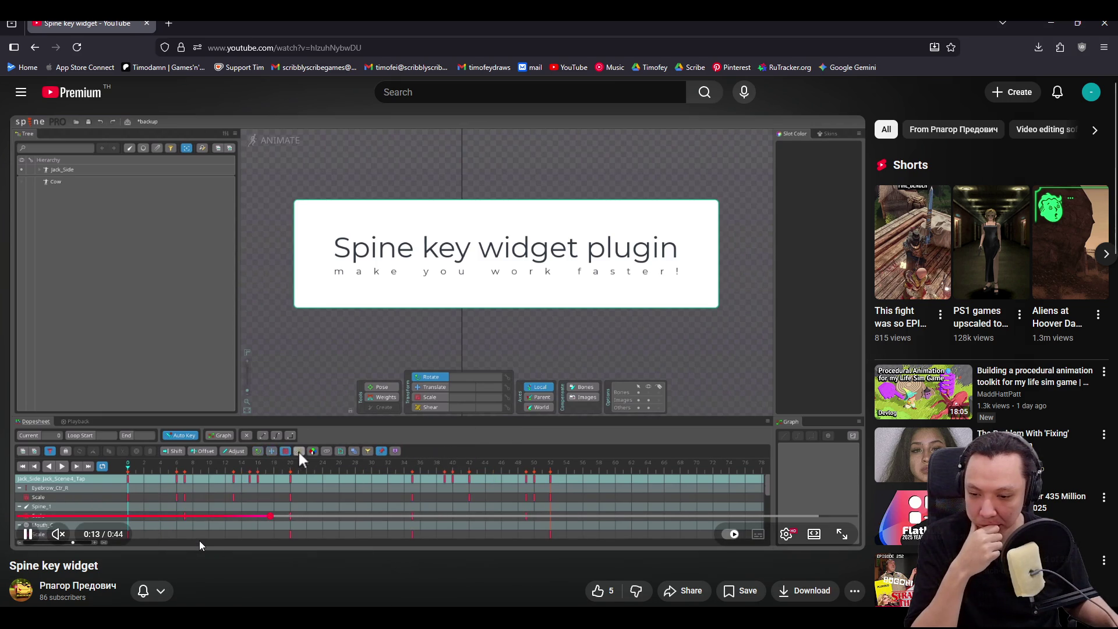
{"action": "left_click", "coordinate": [391, 517]}
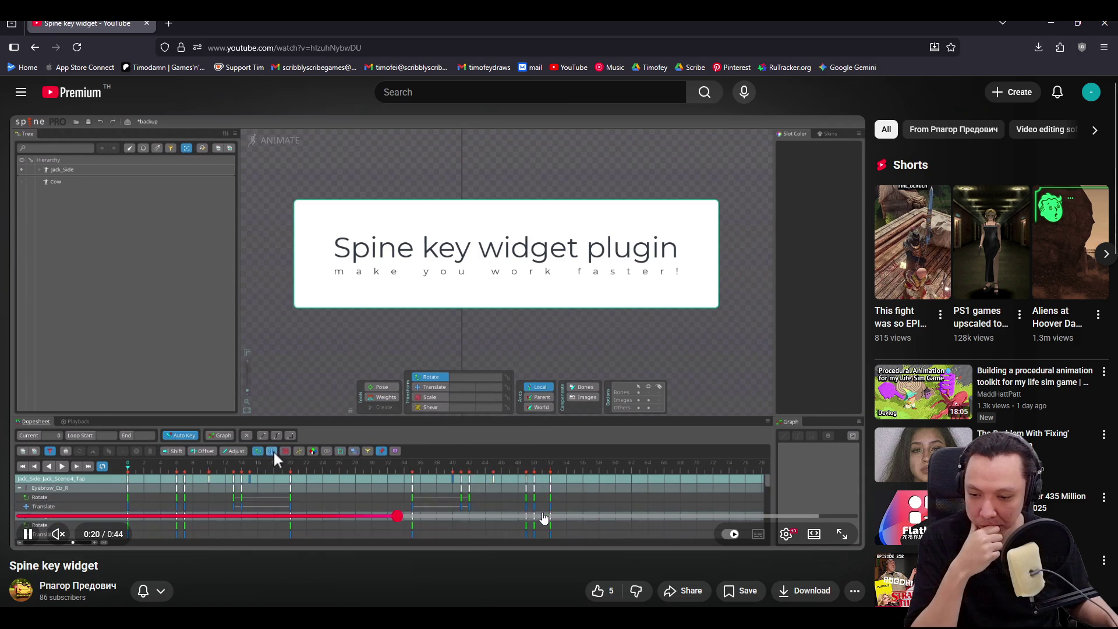
{"action": "left_click", "coordinate": [544, 516]}
{"action": "left_click", "coordinate": [696, 516]}
{"action": "key", "text": "alt+Left"}
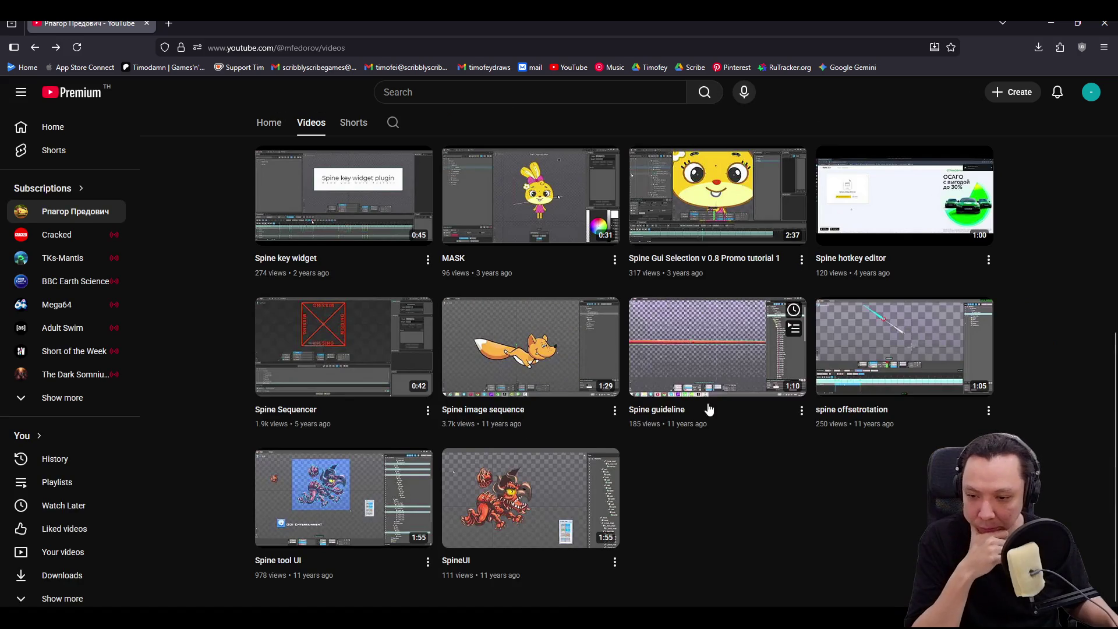
- Scroll up the Videos grid and play the 7:18 Spine Gui Selection Interface Tutorial
{"action": "scroll", "coordinate": [830, 458], "scroll_direction": "up", "scroll_amount": 2}
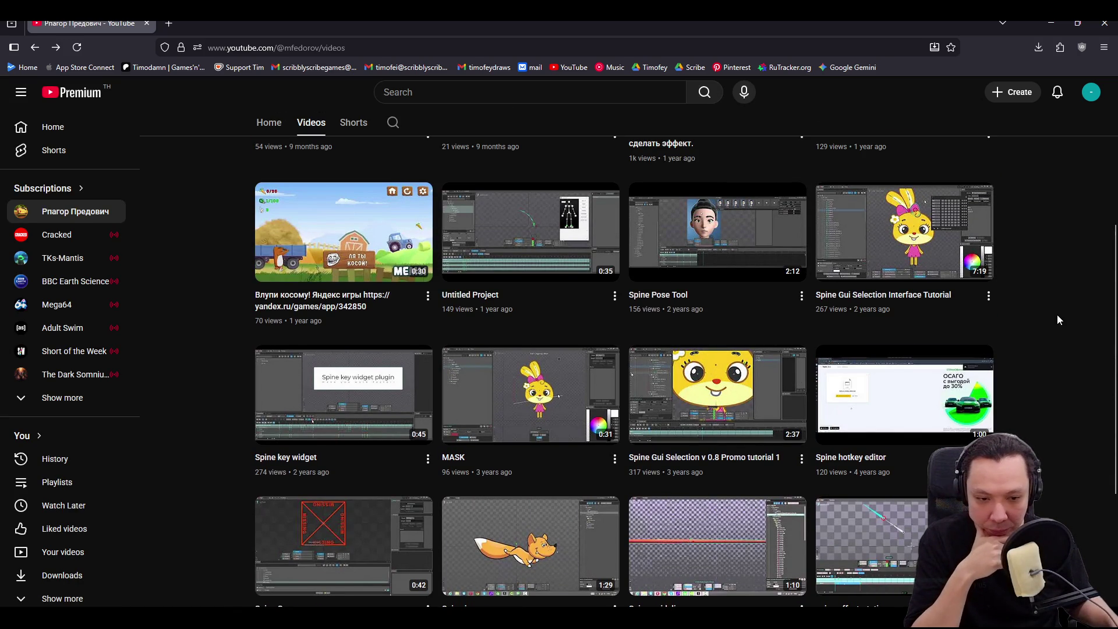
{"action": "left_click", "coordinate": [887, 230]}
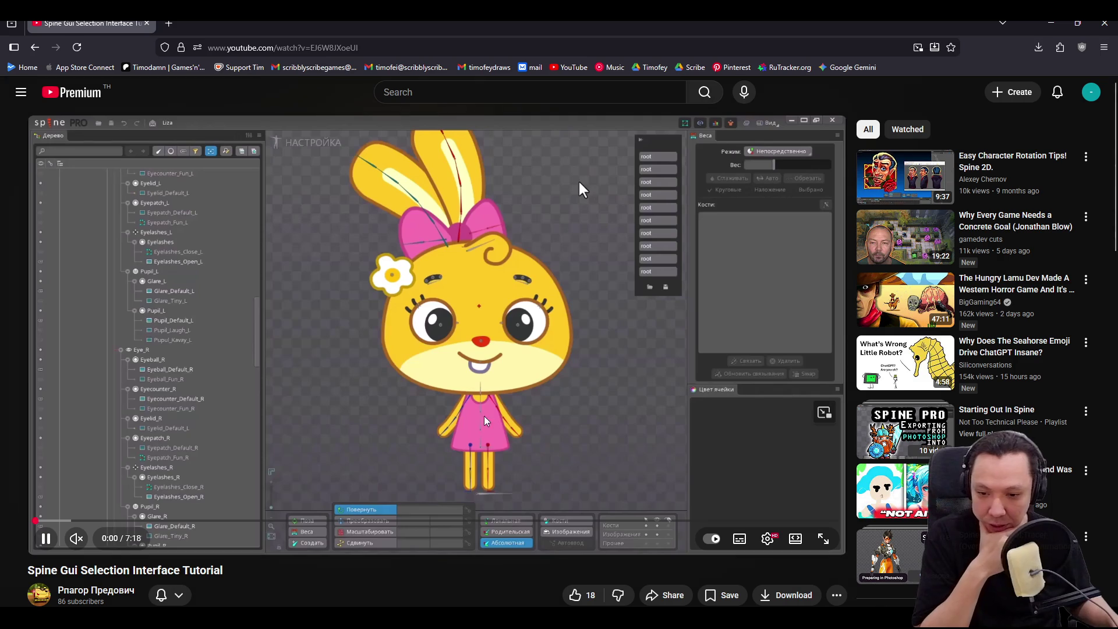
- Turn the tutorial's sound on, mute it again, and like the video
{"action": "left_click", "coordinate": [76, 538]}
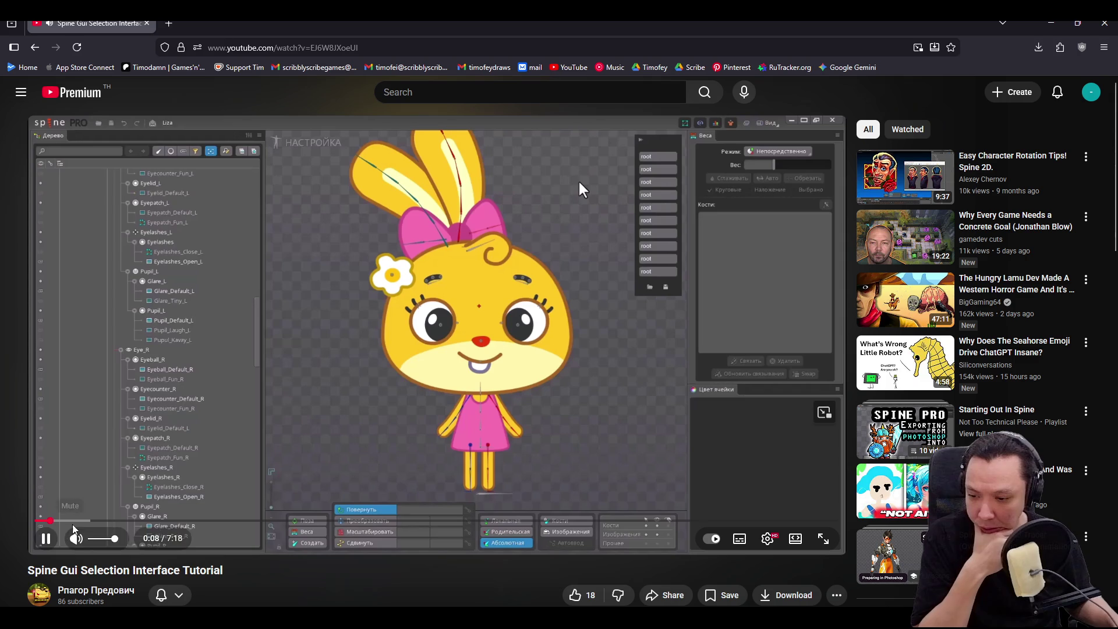
{"action": "left_click", "coordinate": [76, 535]}
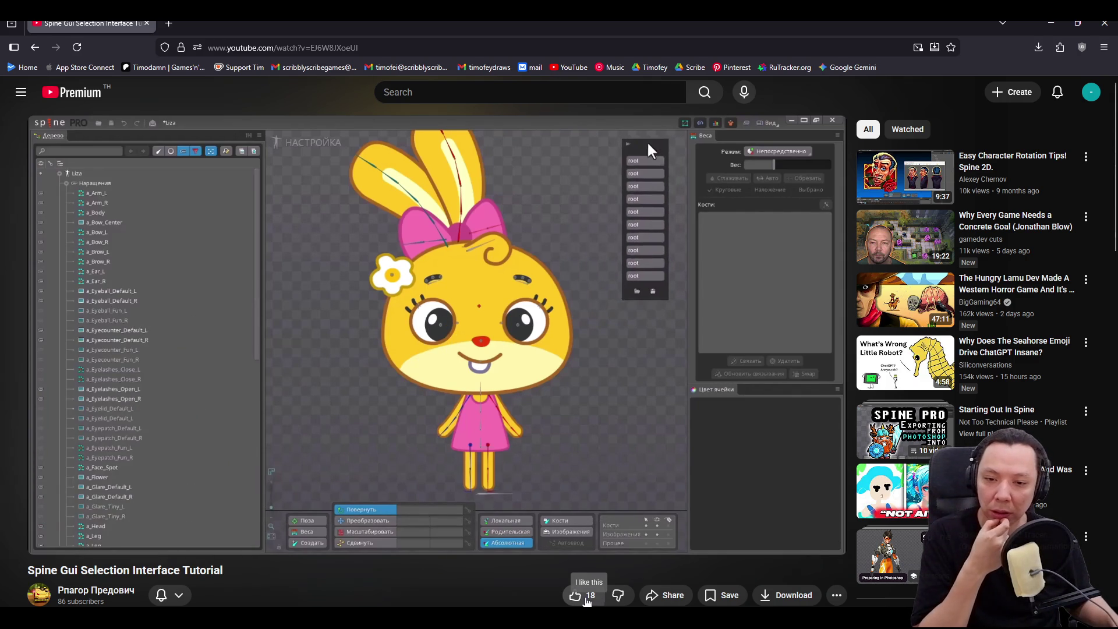
{"action": "left_click", "coordinate": [587, 602]}
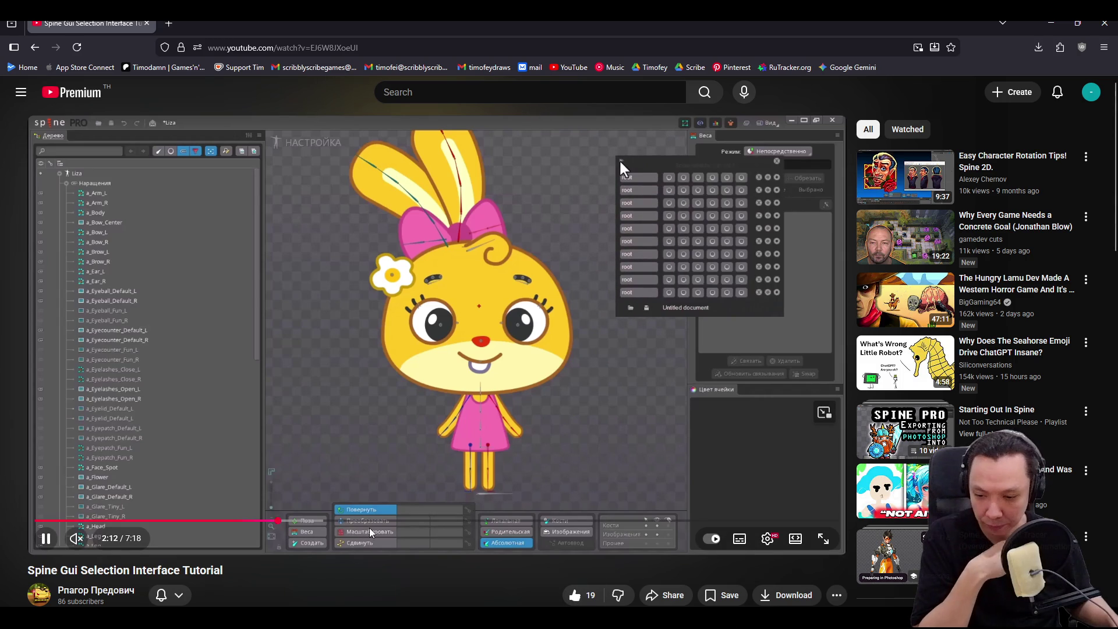
- Skim the tutorial through 2:33, 4:31 and 5:48 to about 6:39, pause, and return to Videos
{"action": "left_click", "coordinate": [318, 522]}
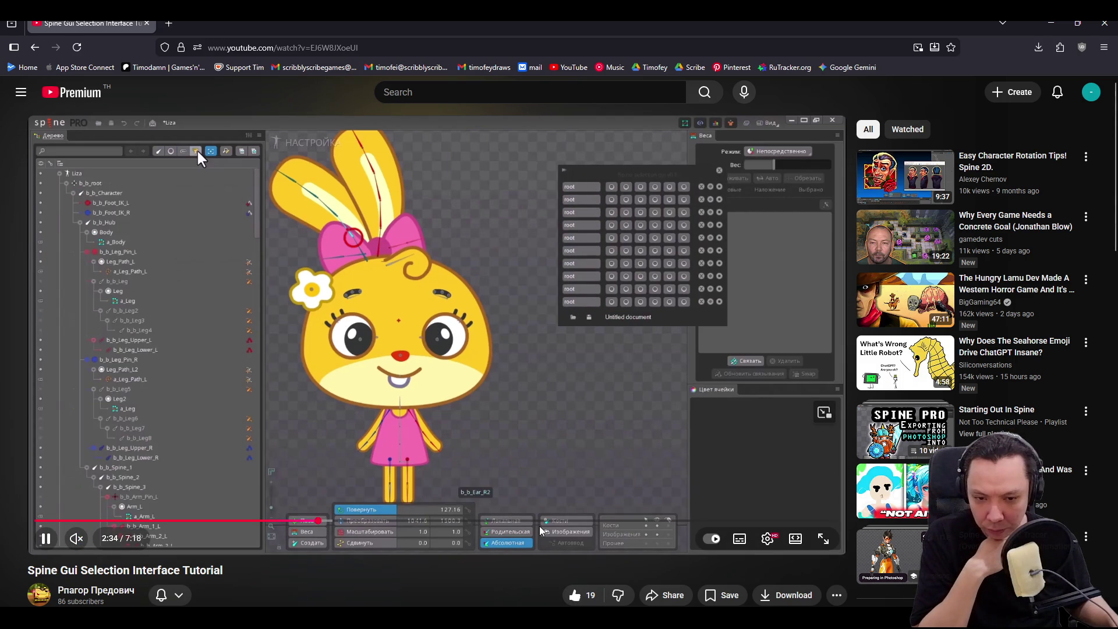
{"action": "left_click", "coordinate": [532, 524]}
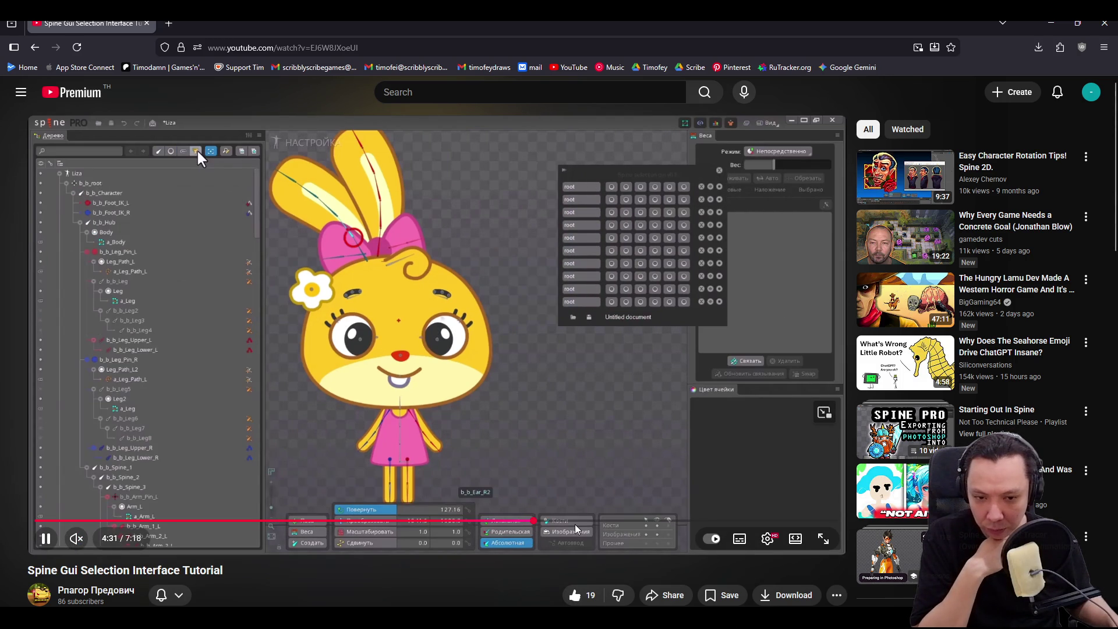
{"action": "left_click", "coordinate": [676, 525]}
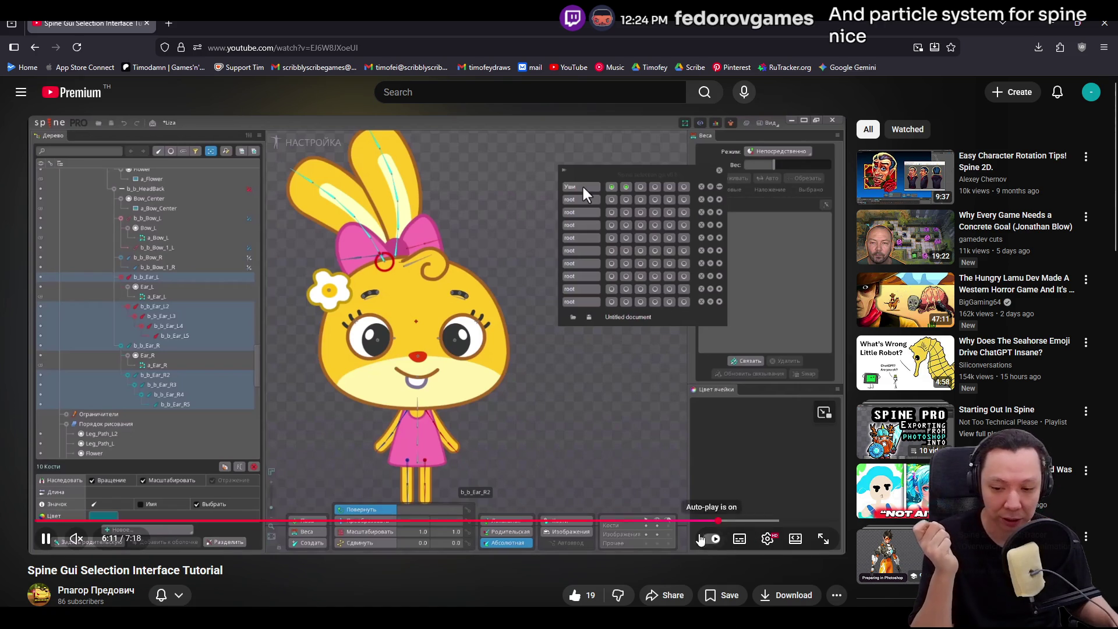
{"action": "left_click_drag", "start_coordinate": [774, 520], "coordinate": [816, 521]}
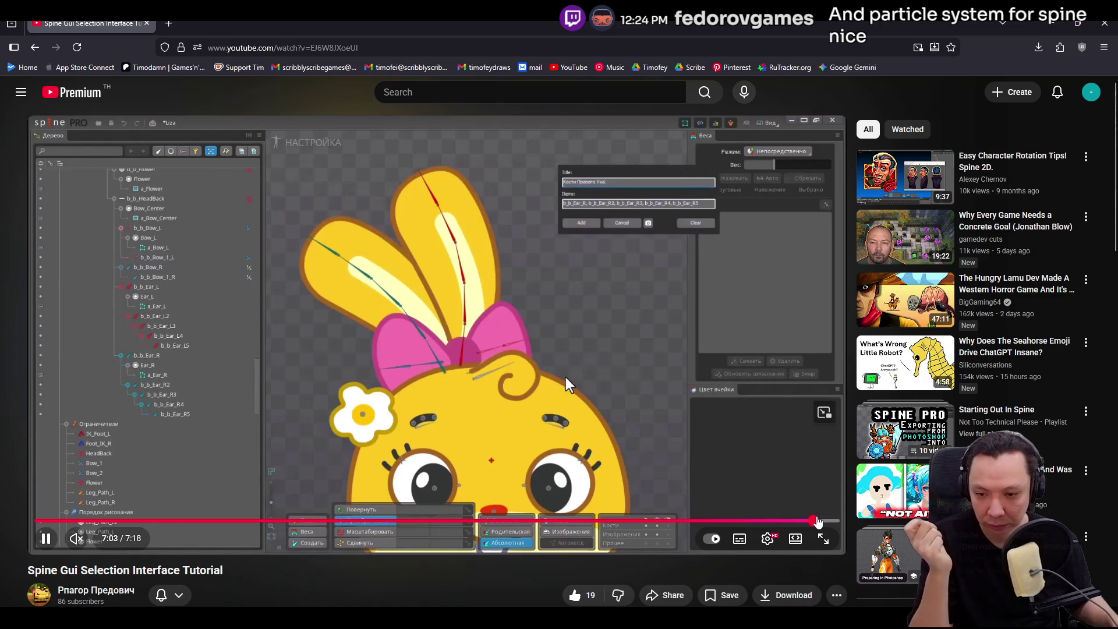
{"action": "left_click", "coordinate": [678, 374]}
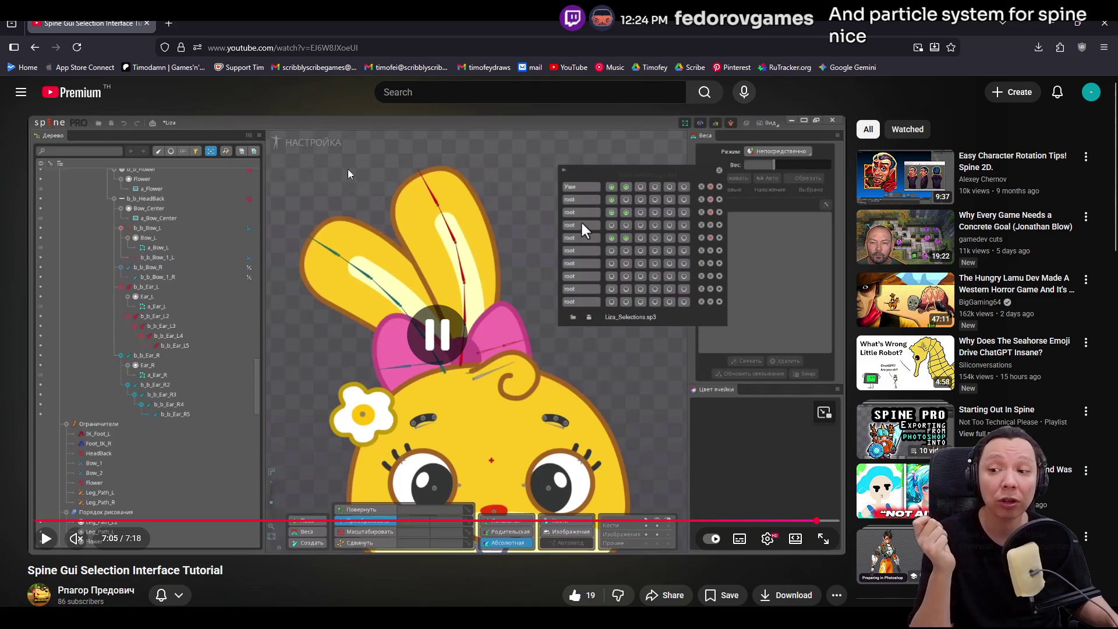
{"action": "key", "text": "alt+Left"}
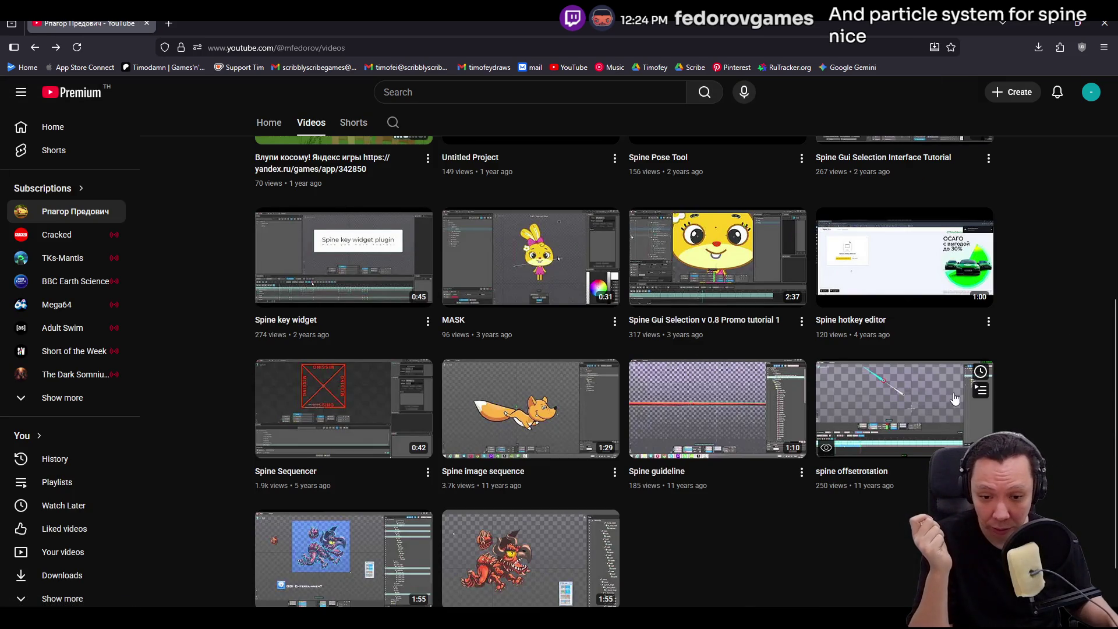
- Scroll up the Videos grid and open the 14:44 Spine particle studio beta video
{"action": "scroll", "coordinate": [1046, 369], "scroll_direction": "up", "scroll_amount": 1}
{"action": "scroll", "coordinate": [1046, 369], "scroll_direction": "up", "scroll_amount": 1}
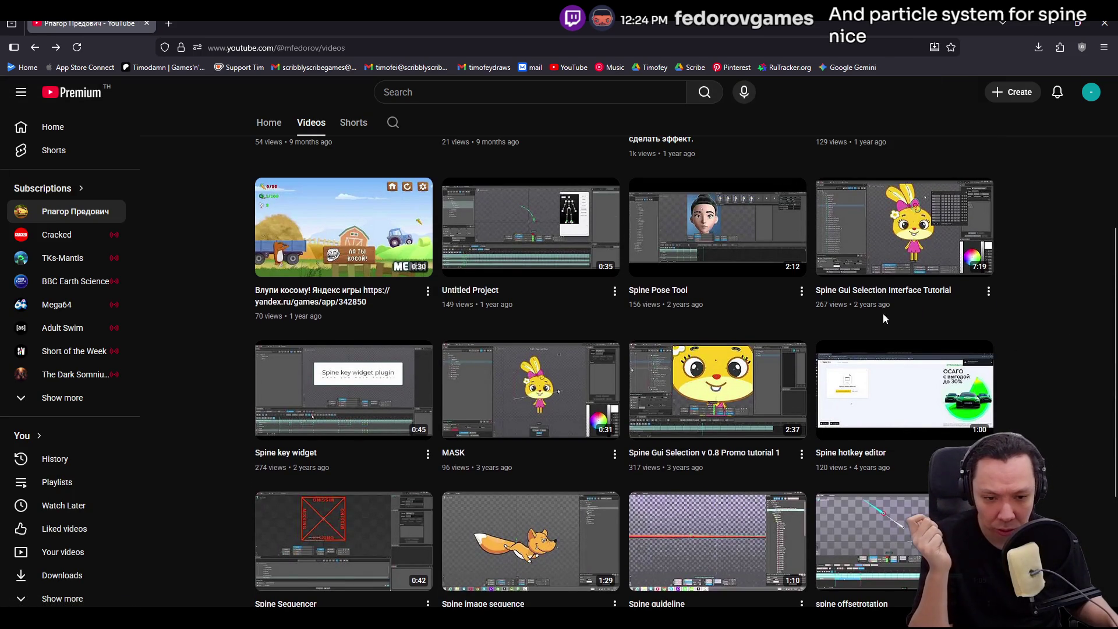
{"action": "scroll", "coordinate": [532, 324], "scroll_direction": "up", "scroll_amount": 2}
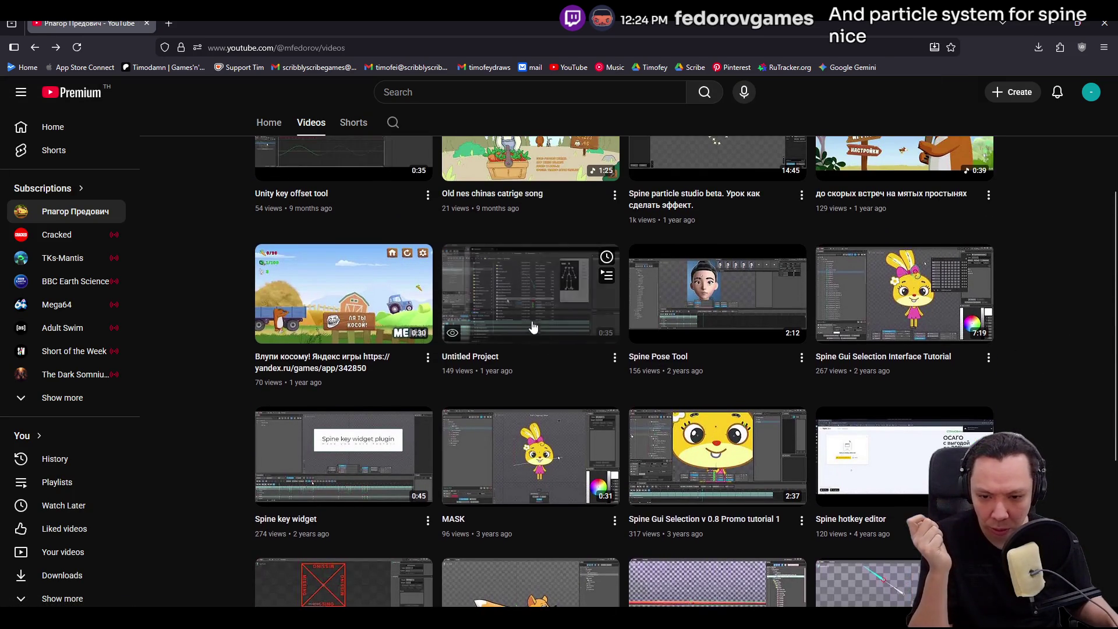
{"action": "left_click", "coordinate": [712, 211]}
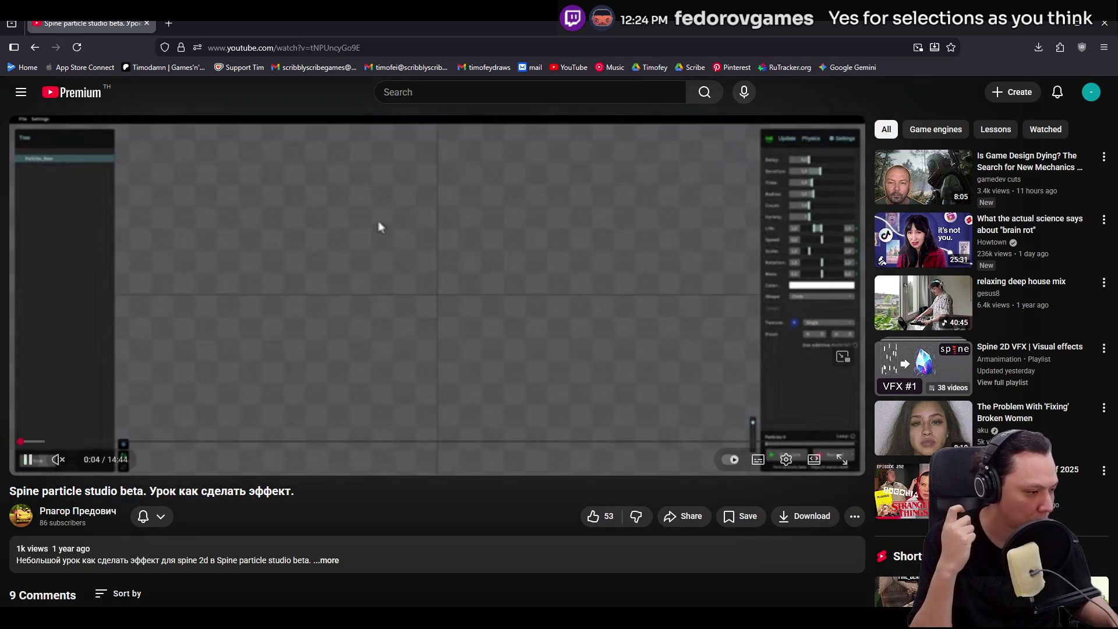
- Skip the video ahead through 0:28, 3:36, 3:50 and 5:50 to 6:10
{"action": "left_click", "coordinate": [43, 443]}
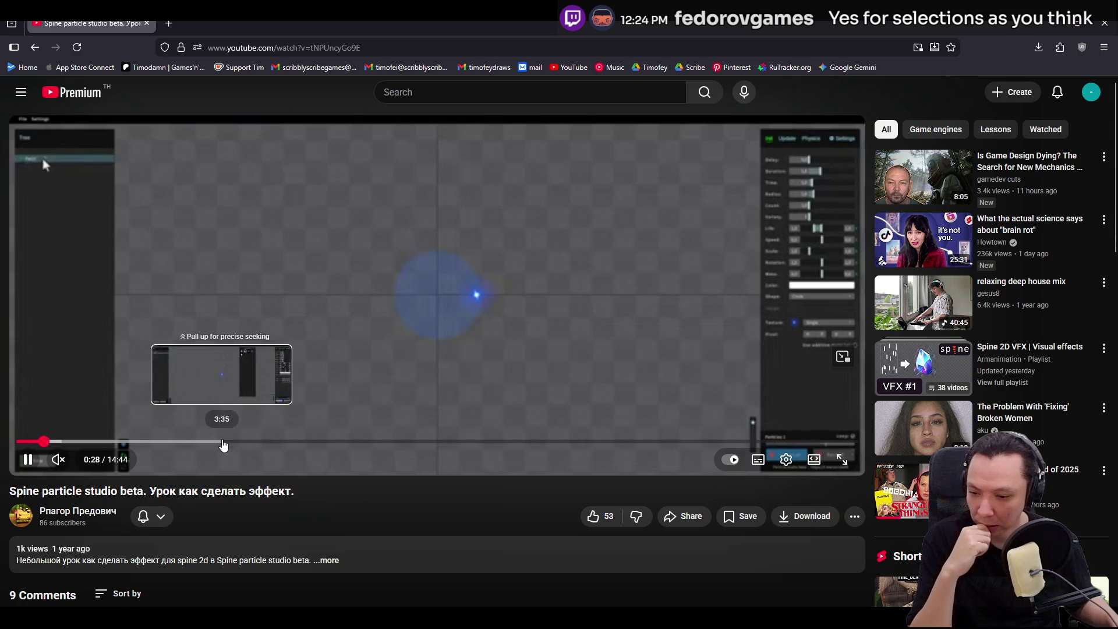
{"action": "left_click", "coordinate": [222, 442]}
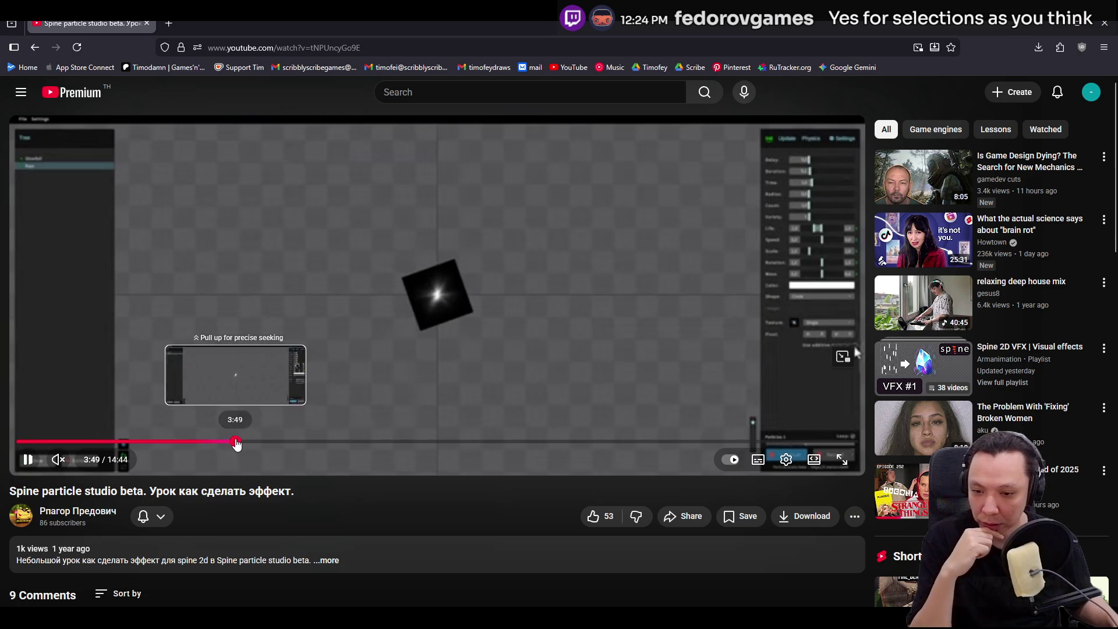
{"action": "left_click", "coordinate": [236, 443]}
{"action": "left_click", "coordinate": [351, 442]}
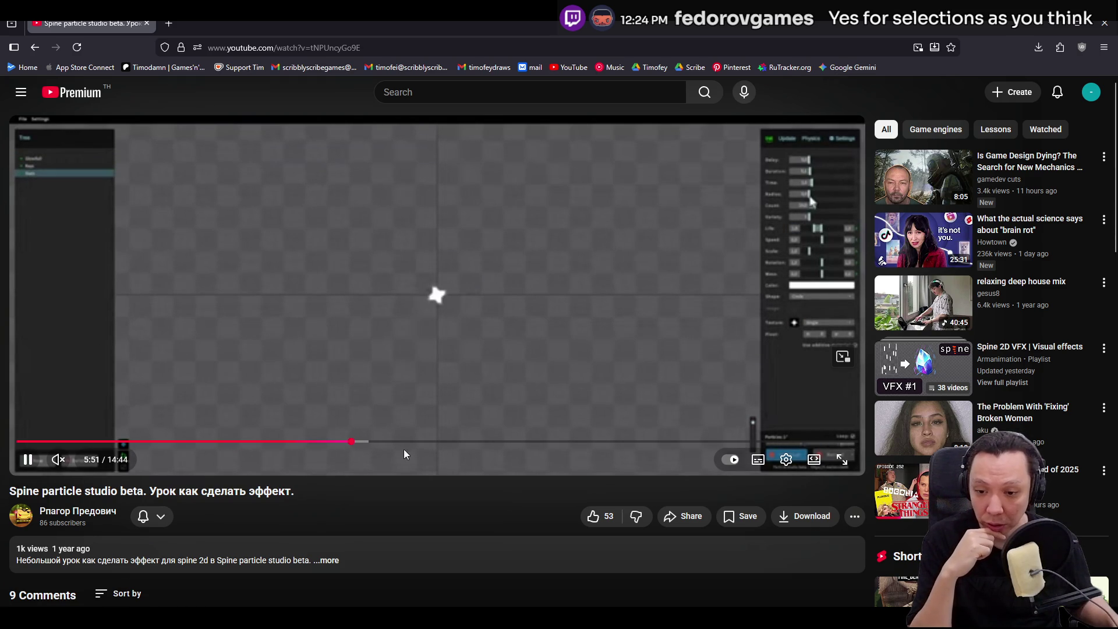
{"action": "left_click", "coordinate": [368, 442]}
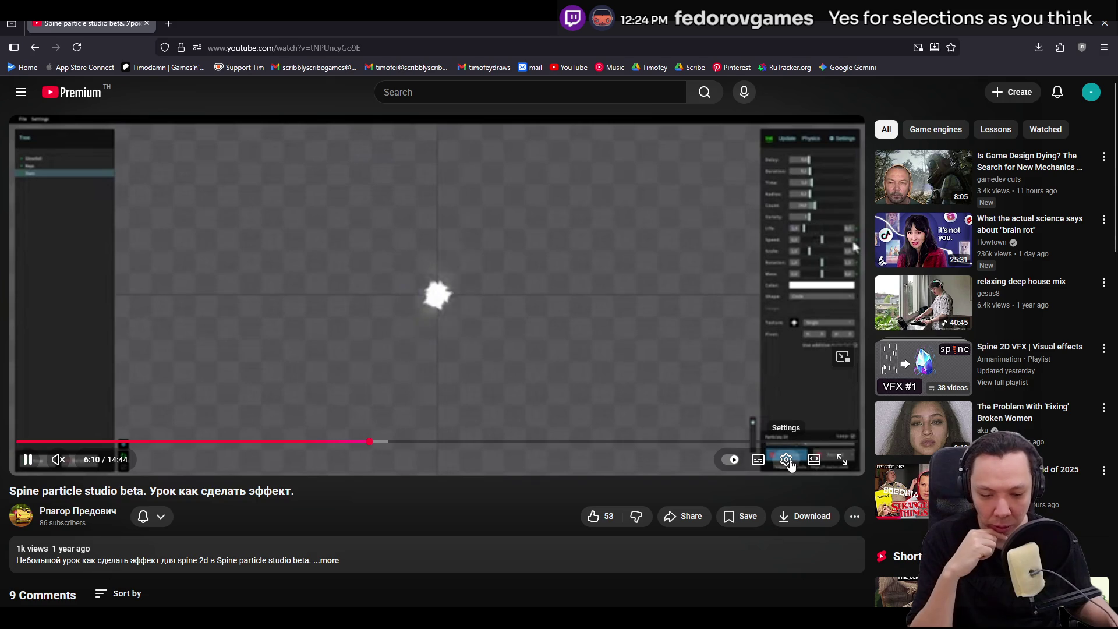
- Switch playback quality to 1080p60 and jump ahead to 6:35
{"action": "left_click", "coordinate": [786, 461]}
{"action": "left_click", "coordinate": [833, 416]}
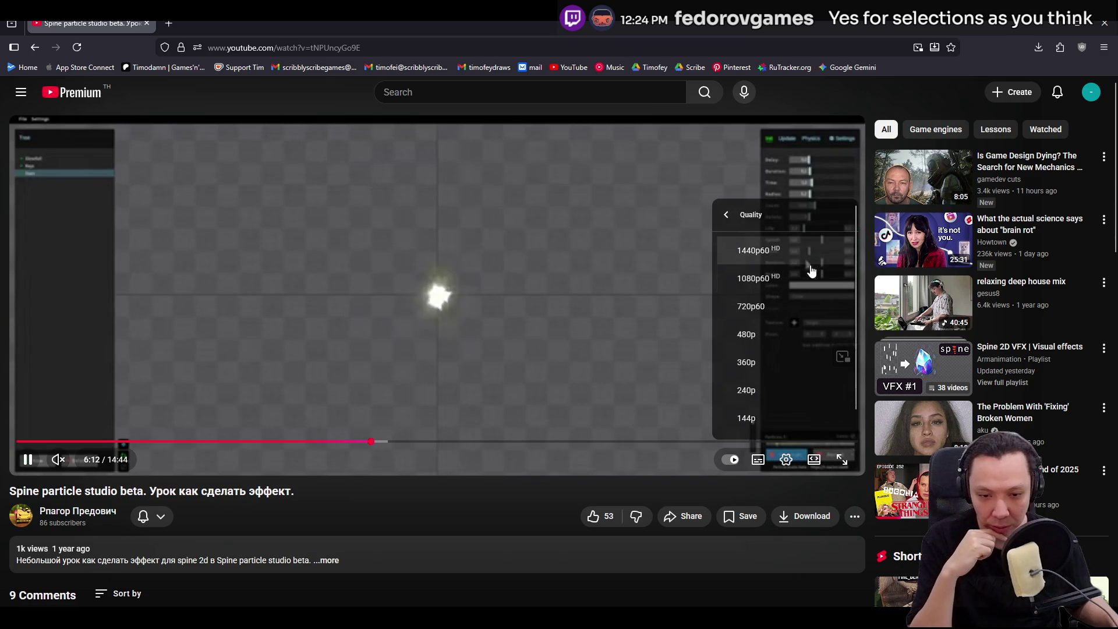
{"action": "left_click", "coordinate": [799, 277]}
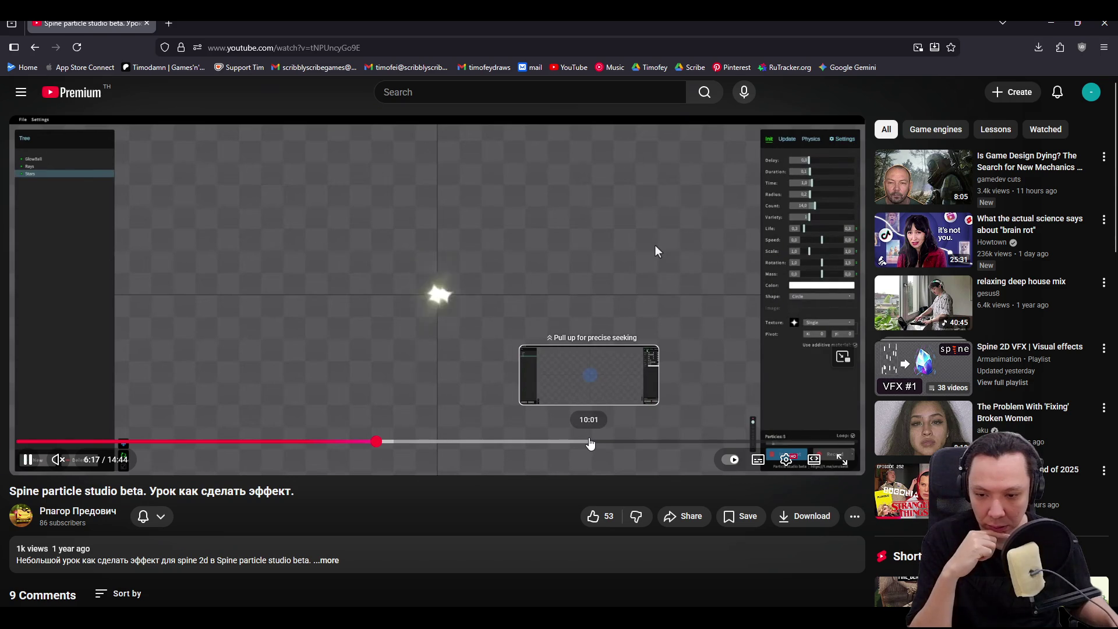
{"action": "left_click", "coordinate": [395, 443]}
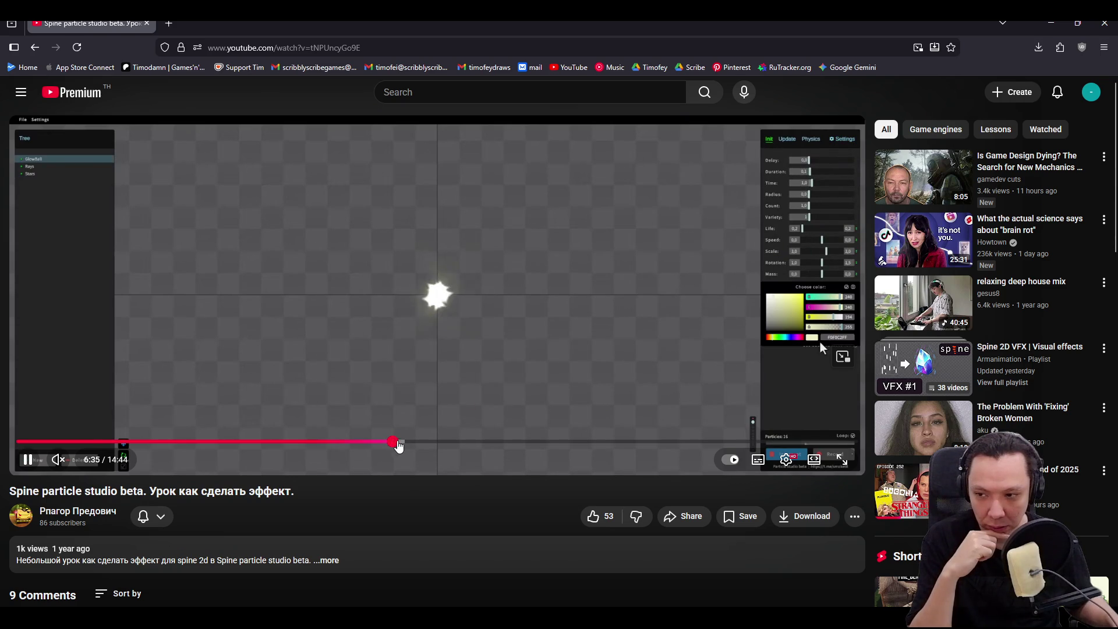
- Expand the full video description and scroll down through the comments and back up
{"action": "scroll", "coordinate": [330, 445], "scroll_direction": "down", "scroll_amount": 2}
{"action": "left_click", "coordinate": [330, 430]}
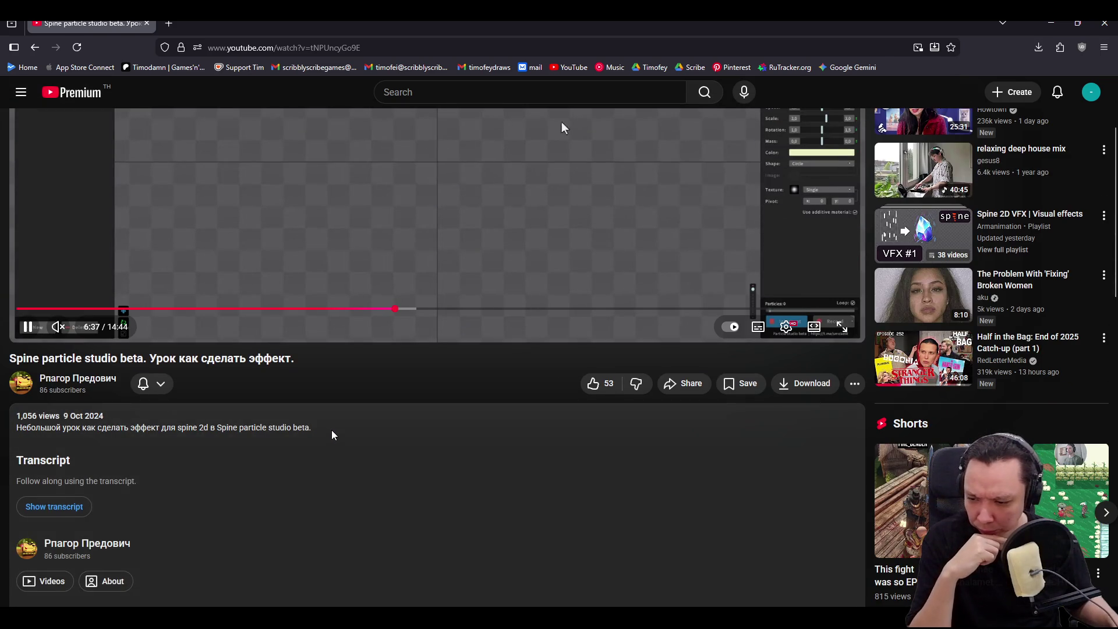
{"action": "scroll", "coordinate": [335, 433], "scroll_direction": "down", "scroll_amount": 4}
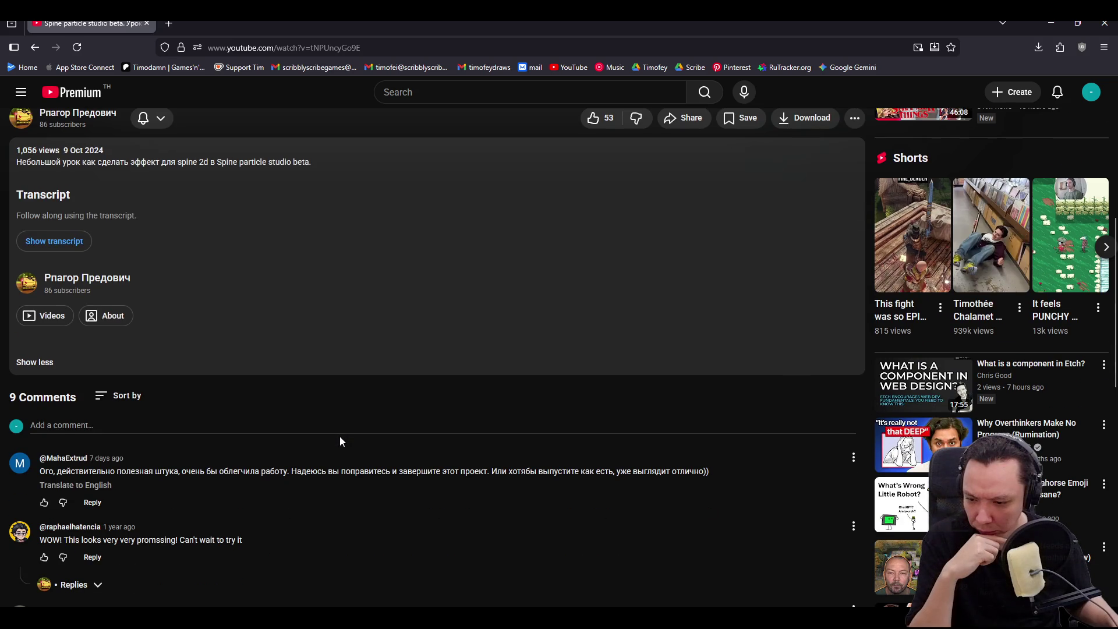
{"action": "scroll", "coordinate": [341, 442], "scroll_direction": "up", "scroll_amount": 6}
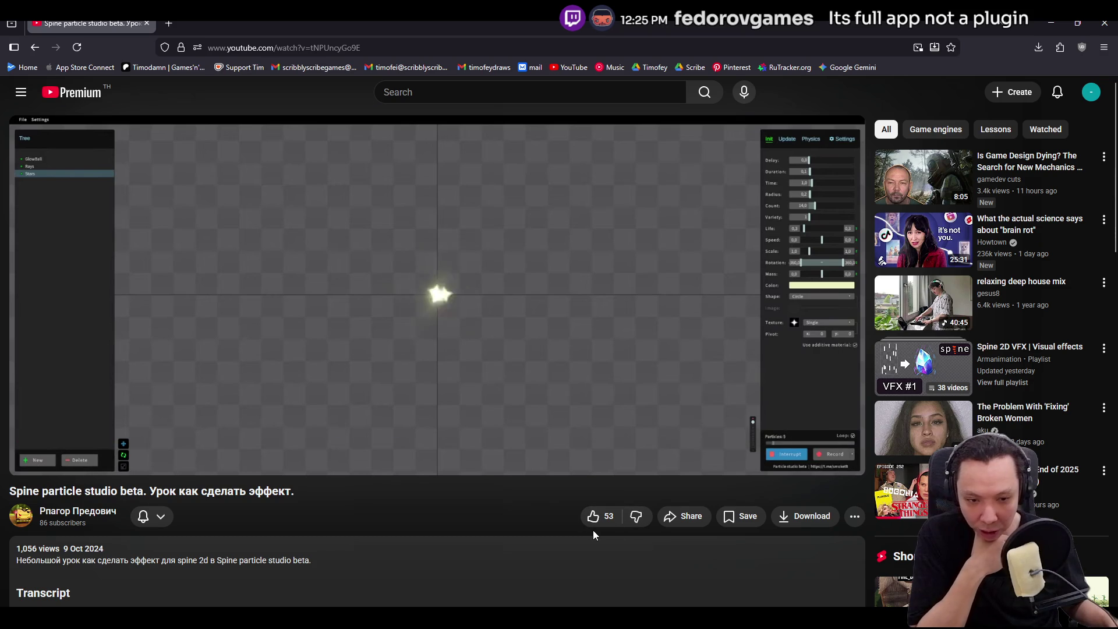
{"action": "scroll", "coordinate": [535, 513], "scroll_direction": "down", "scroll_amount": 3}
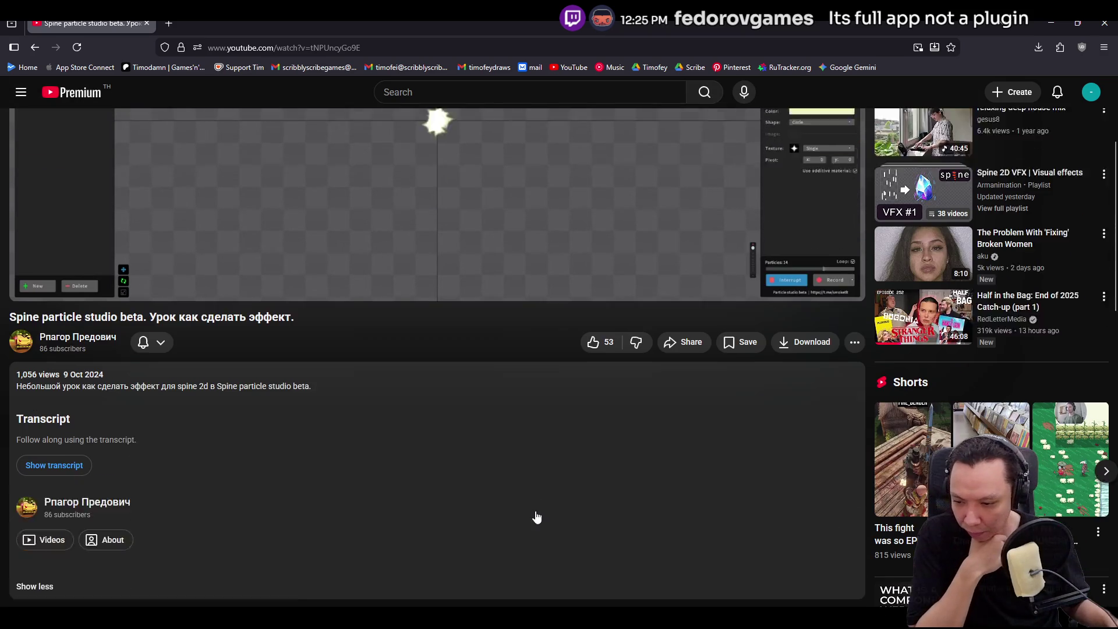
{"action": "scroll", "coordinate": [536, 510], "scroll_direction": "down", "scroll_amount": 4}
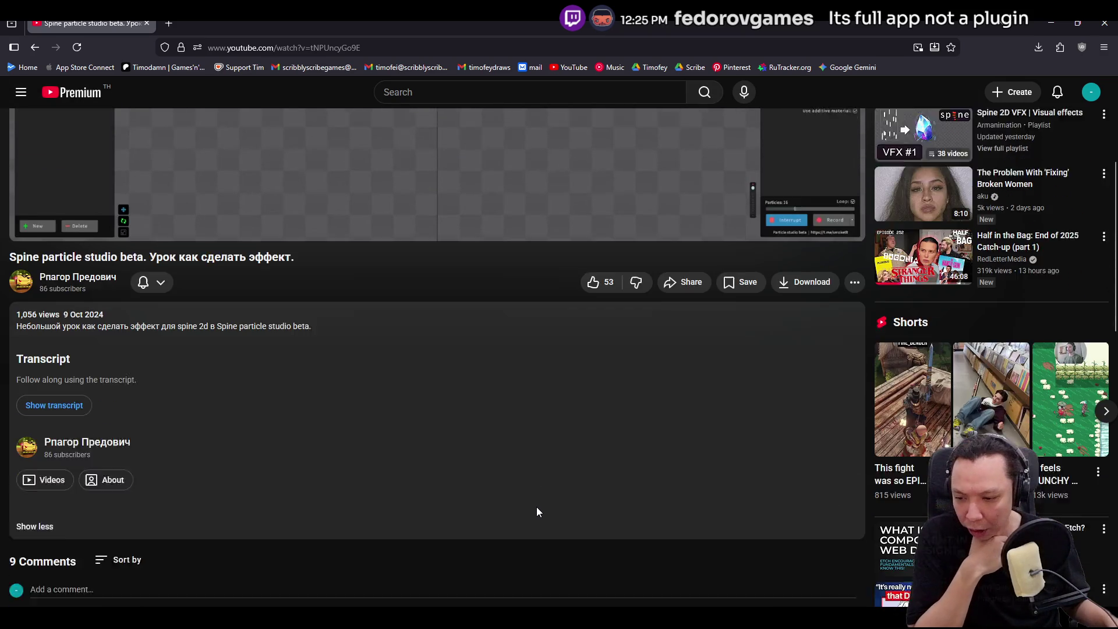
{"action": "scroll", "coordinate": [536, 507], "scroll_direction": "up", "scroll_amount": 4}
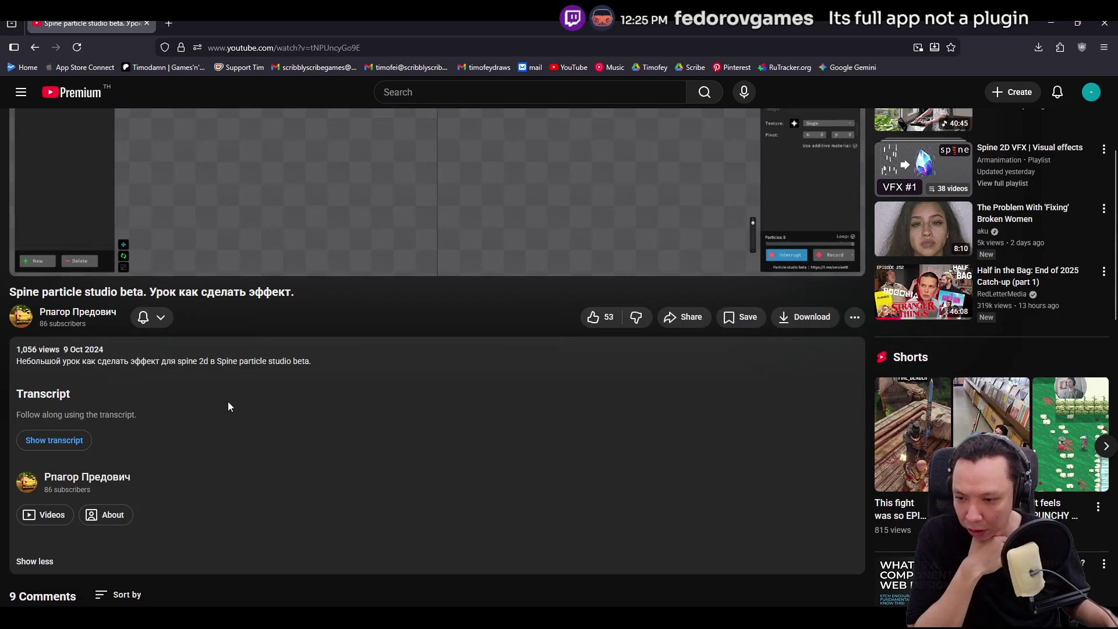
{"action": "scroll", "coordinate": [324, 376], "scroll_direction": "up", "scroll_amount": 2}
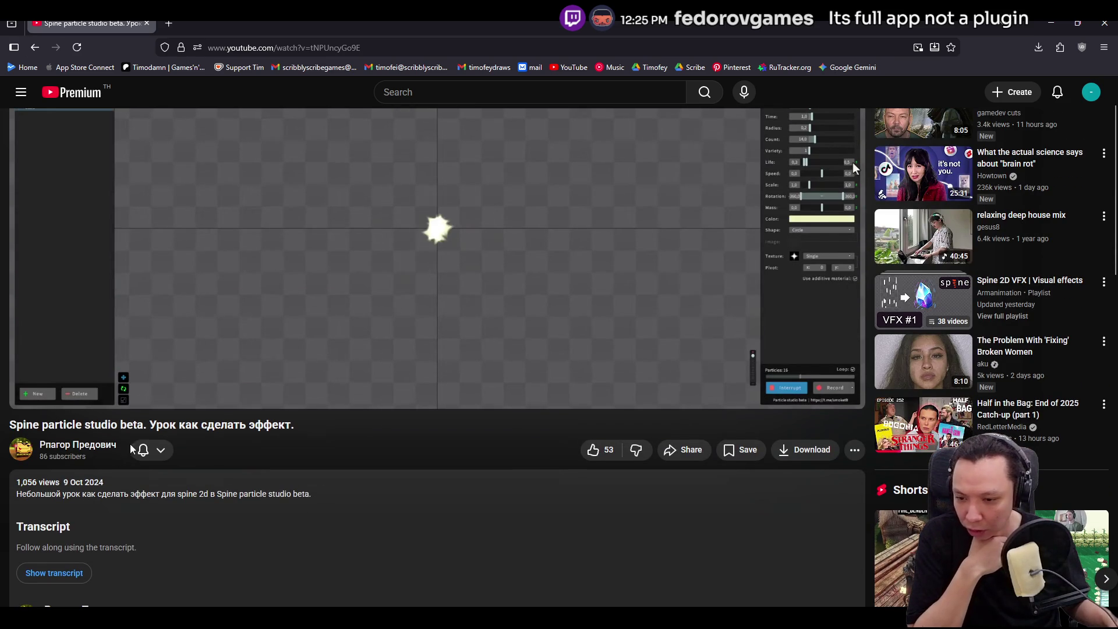
{"action": "scroll", "coordinate": [335, 482], "scroll_direction": "up", "scroll_amount": 1}
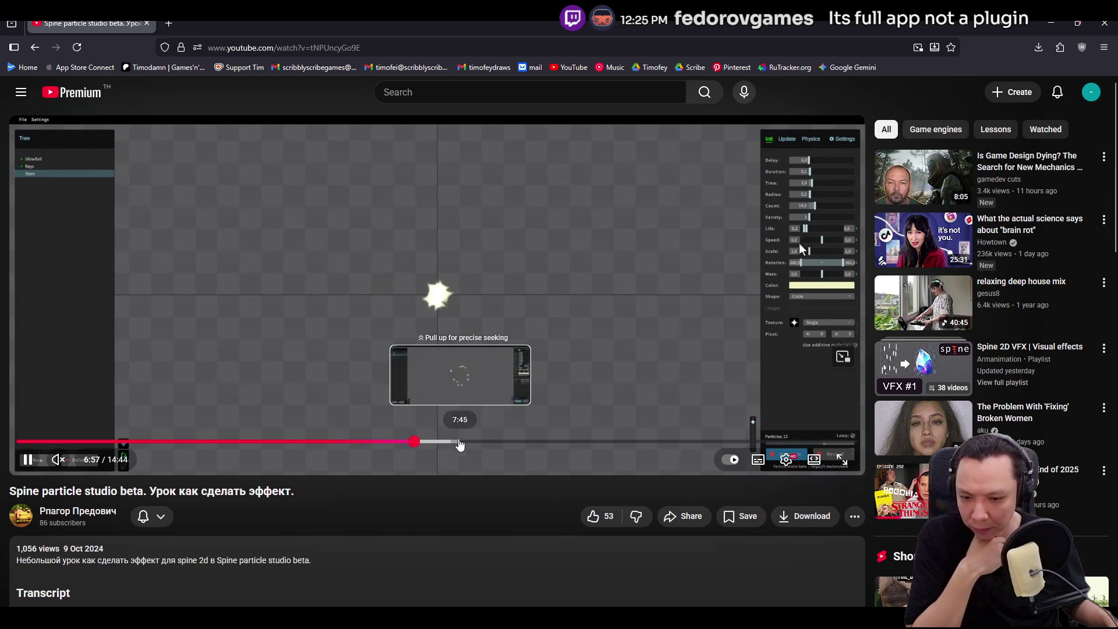
- Skip ahead through 7:31 and 10:50 to about 12:52, then open the creator's channel home page
{"action": "left_click", "coordinate": [447, 443]}
{"action": "left_click", "coordinate": [636, 442]}
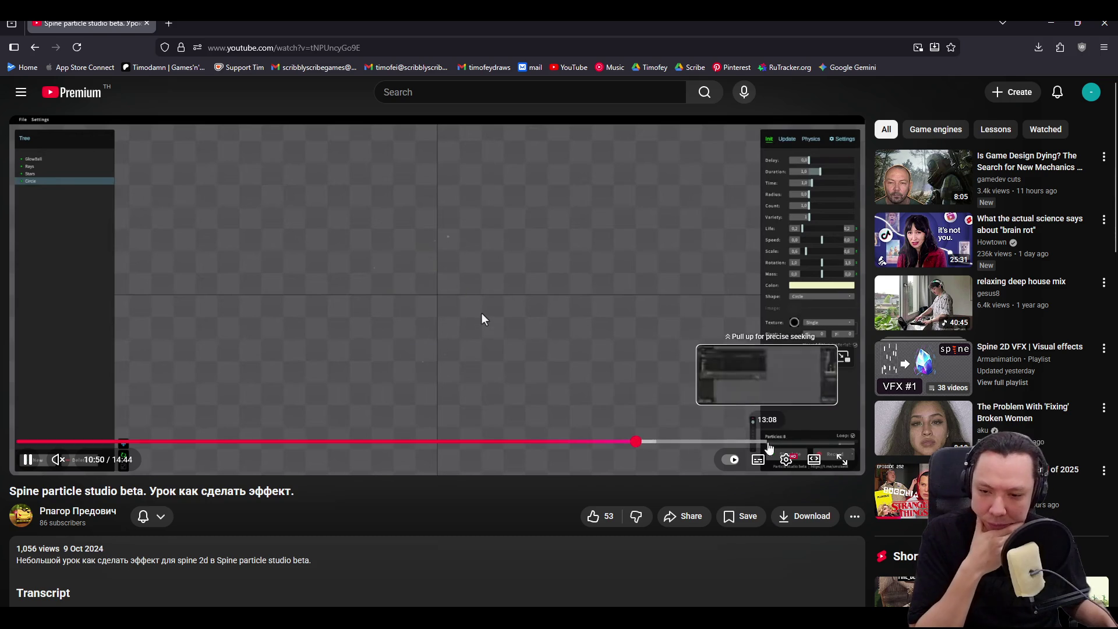
{"action": "left_click", "coordinate": [753, 443]}
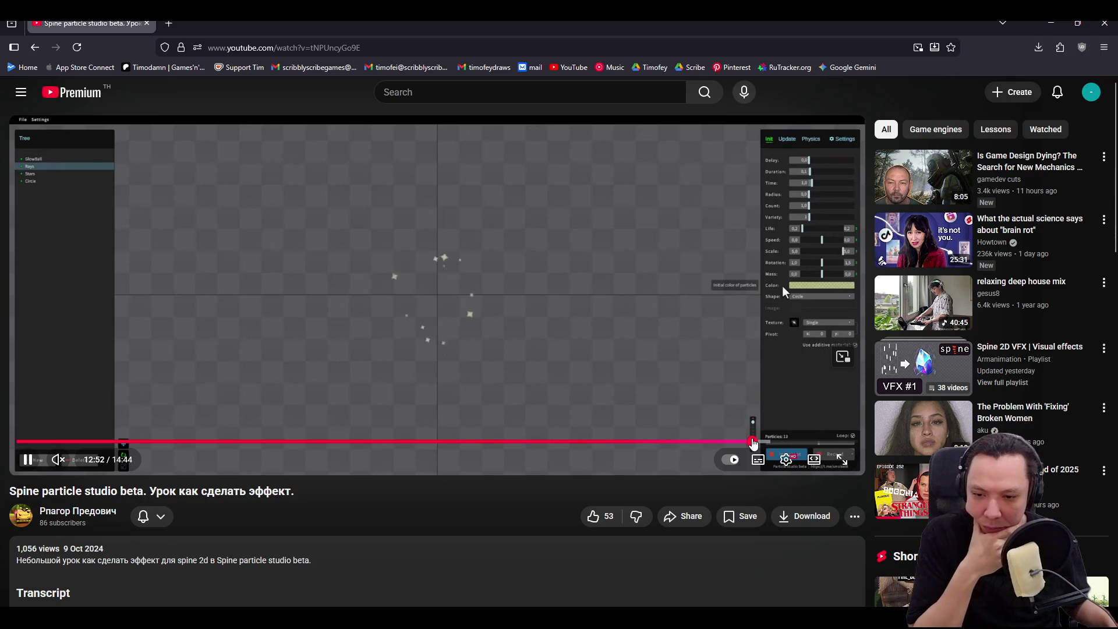
{"action": "left_click_drag", "start_coordinate": [753, 444], "coordinate": [749, 444]}
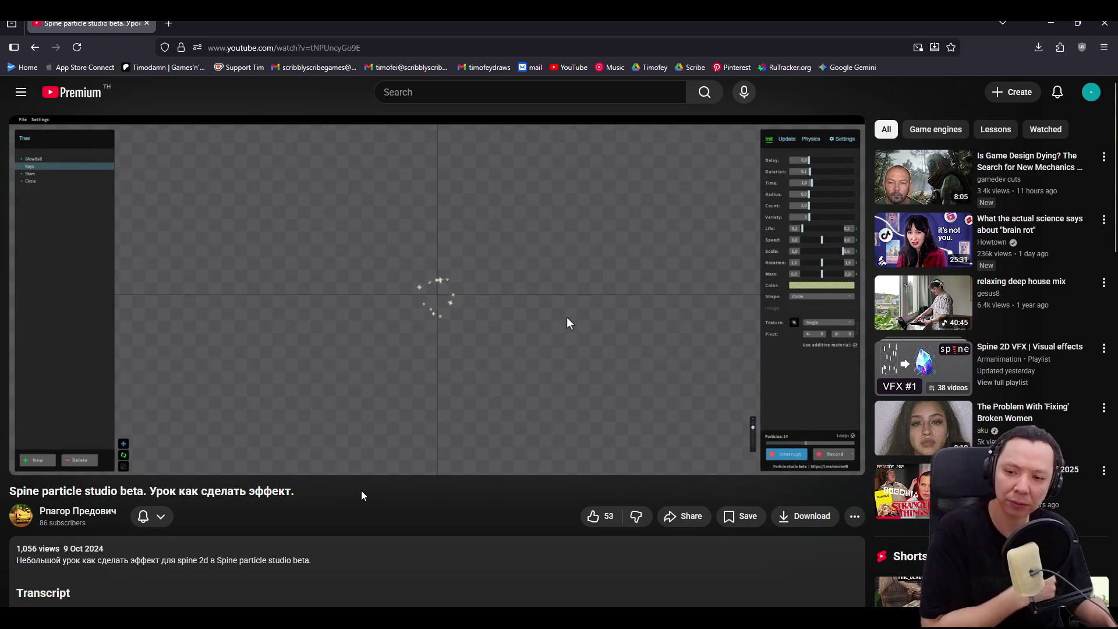
{"action": "left_click", "coordinate": [77, 511]}
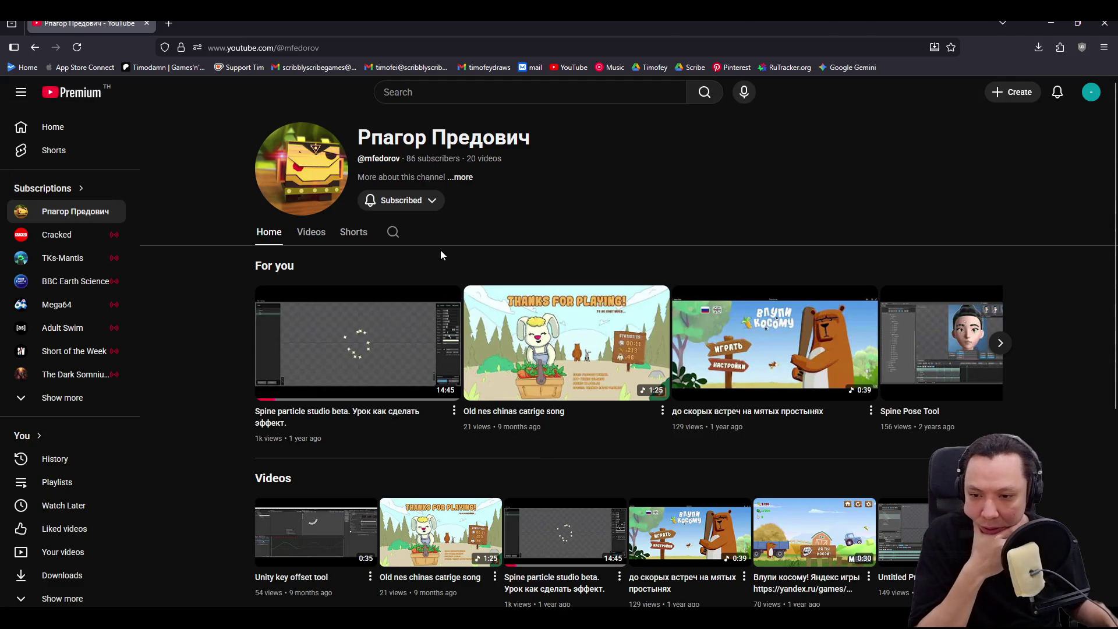
- Open and close the channel's info panel, scroll the page, then close the YouTube tab
{"action": "left_click", "coordinate": [466, 178]}
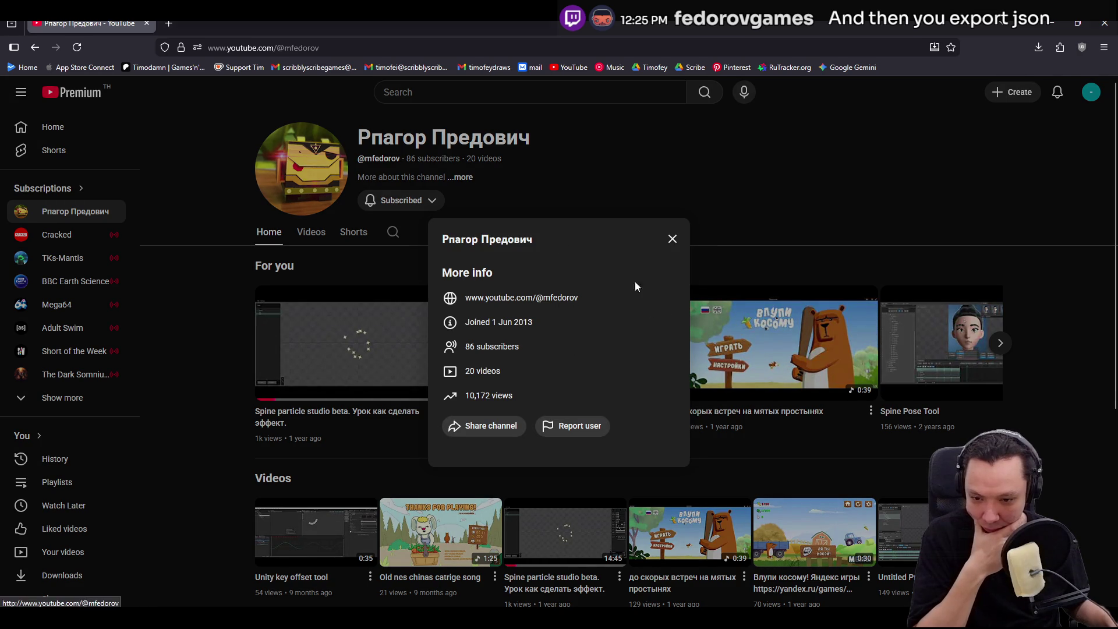
{"action": "left_click", "coordinate": [671, 239]}
{"action": "scroll", "coordinate": [675, 239], "scroll_direction": "down", "scroll_amount": 5}
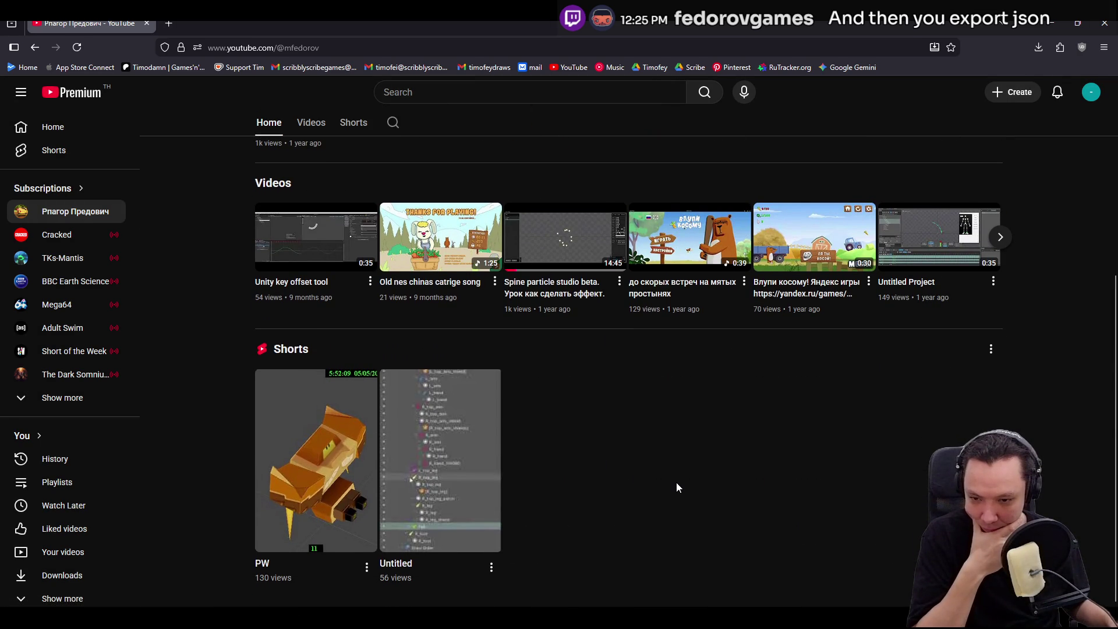
{"action": "scroll", "coordinate": [676, 485], "scroll_direction": "up", "scroll_amount": 5}
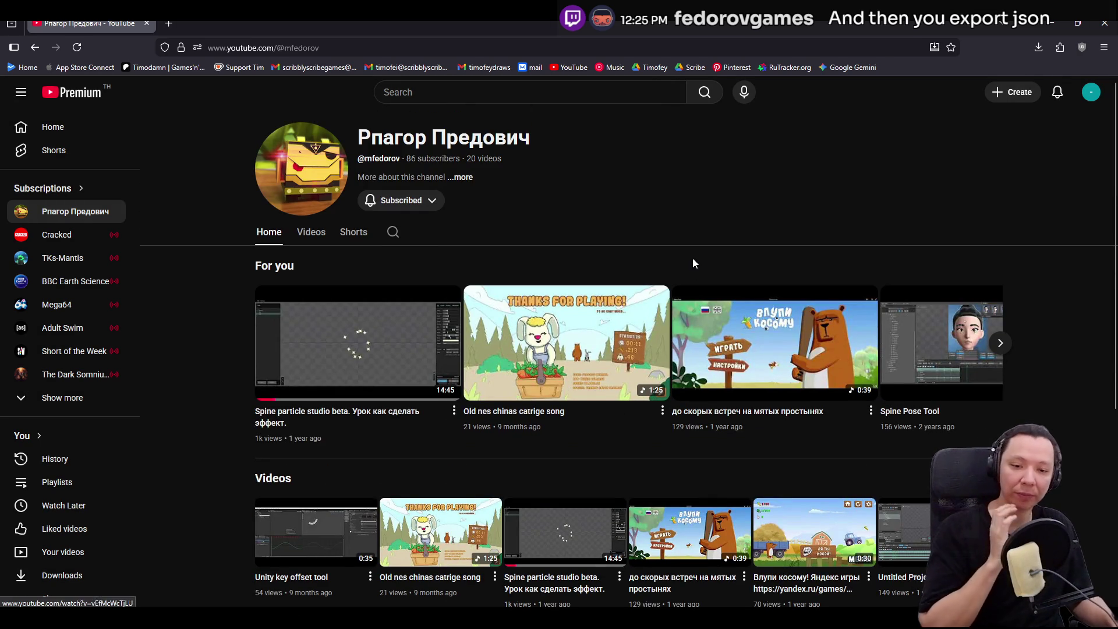
{"action": "left_click", "coordinate": [148, 25]}
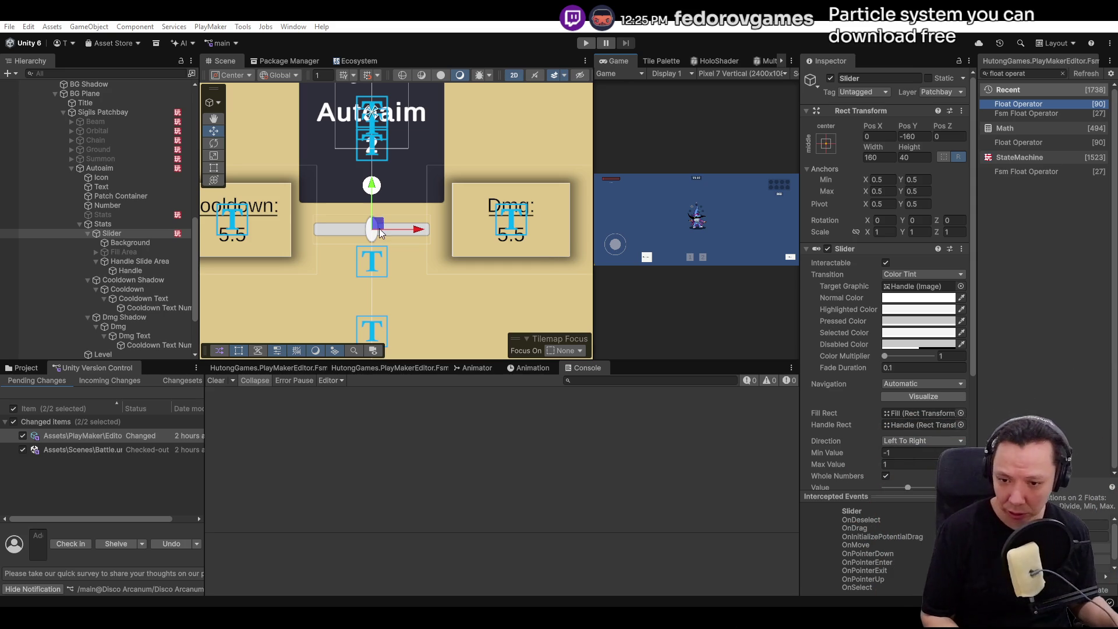
- Select Dmg Shadow in the Hierarchy and add a new PlayMaker FSM with START and State 1
{"action": "left_click", "coordinate": [512, 240]}
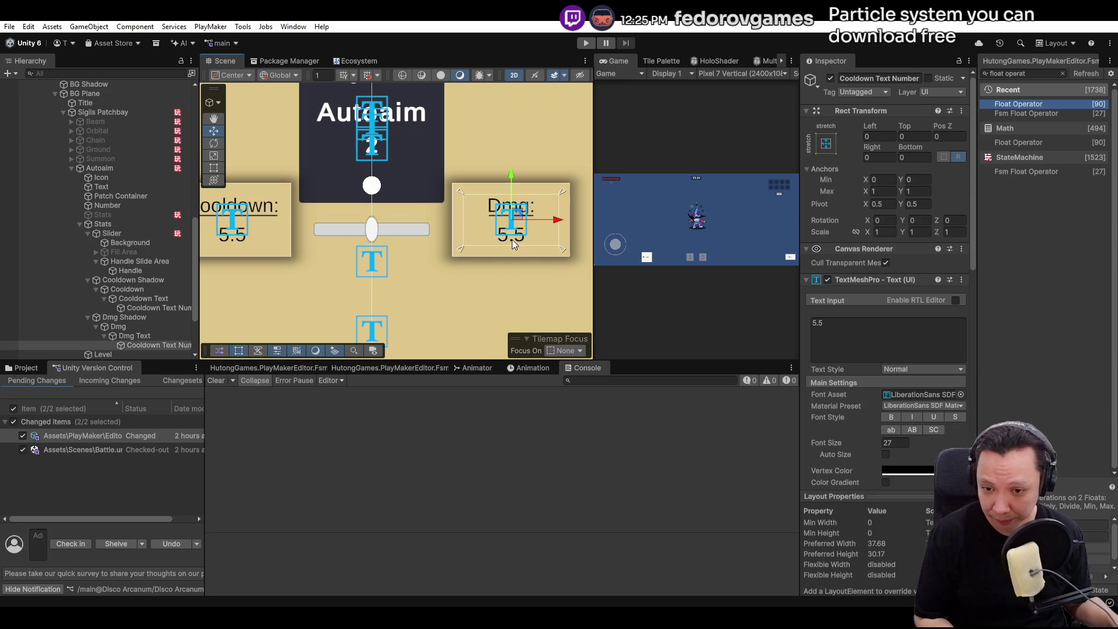
{"action": "scroll", "coordinate": [111, 262], "scroll_direction": "down", "scroll_amount": 3}
{"action": "left_click", "coordinate": [113, 263]}
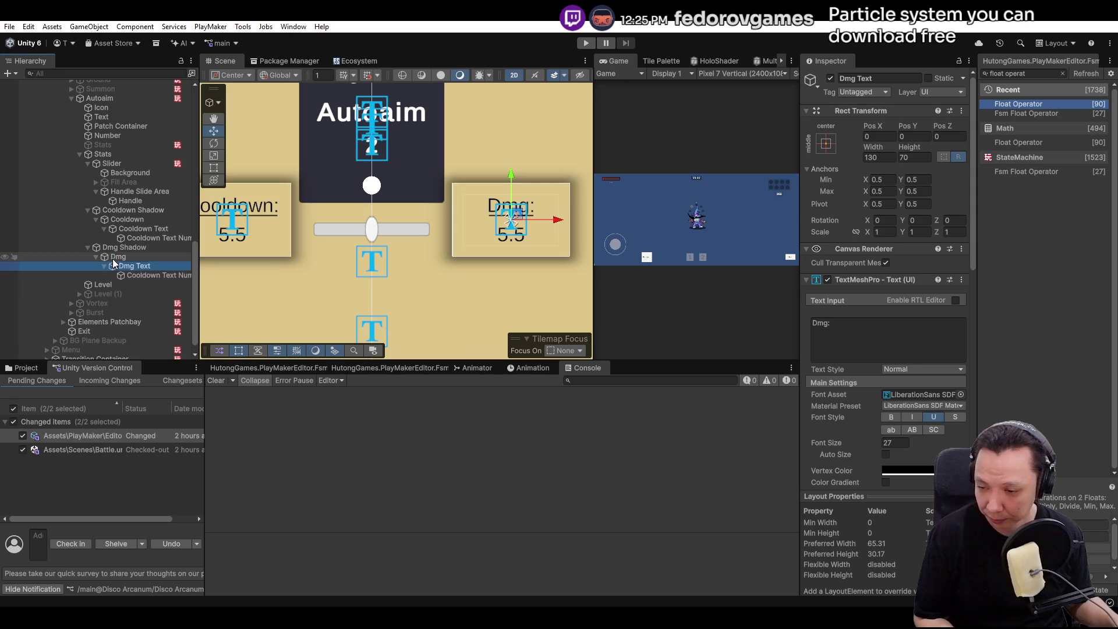
{"action": "left_click", "coordinate": [118, 257]}
{"action": "left_click", "coordinate": [123, 247]}
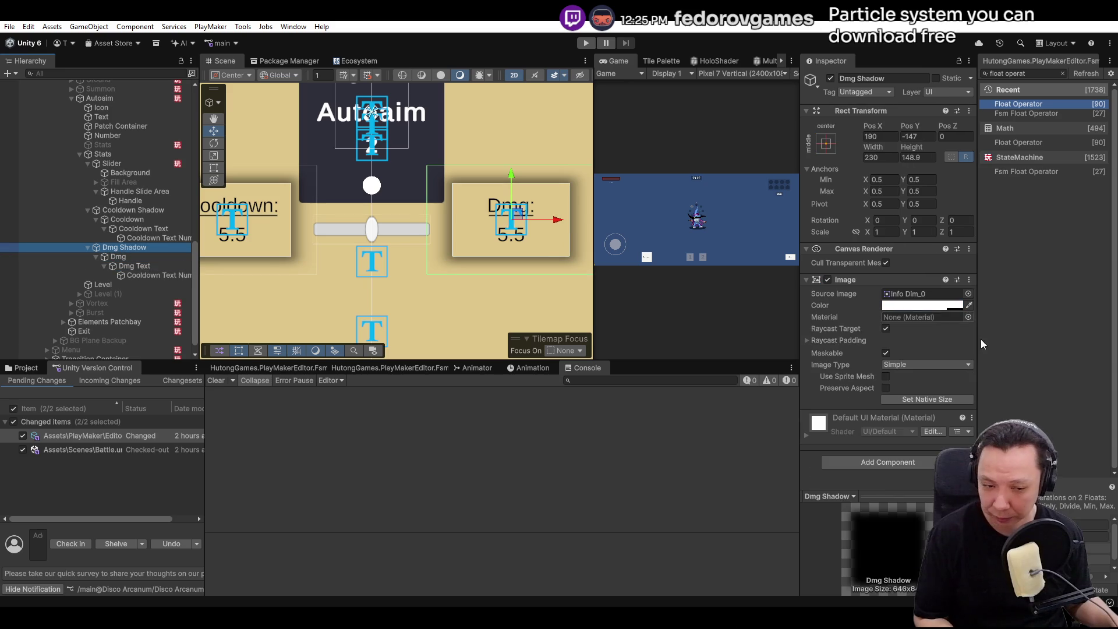
{"action": "left_click", "coordinate": [306, 370]}
{"action": "right_click", "coordinate": [414, 461]}
{"action": "left_click", "coordinate": [437, 469]}
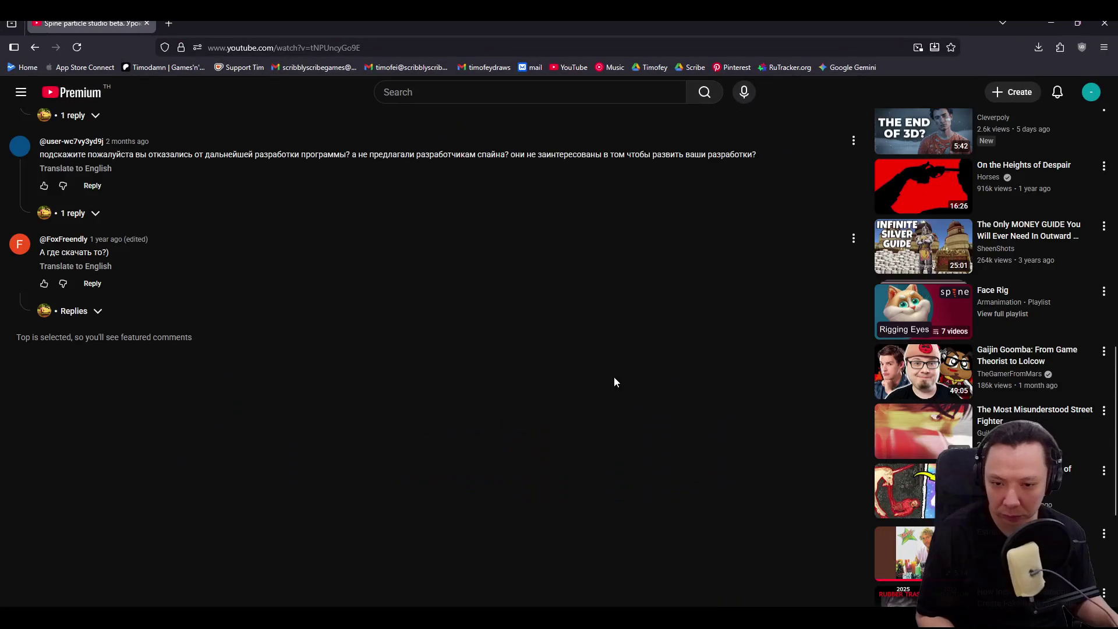
- Scroll through the comments and expand the creator's reply to the development question
{"action": "scroll", "coordinate": [614, 377], "scroll_direction": "up", "scroll_amount": 3}
{"action": "scroll", "coordinate": [472, 352], "scroll_direction": "up", "scroll_amount": 1}
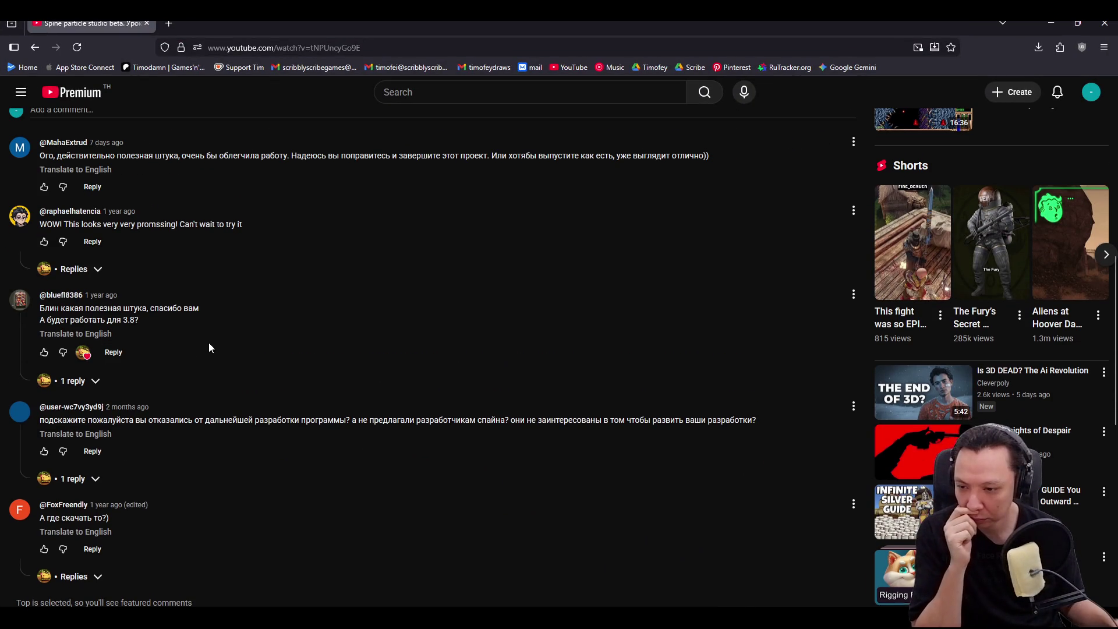
{"action": "scroll", "coordinate": [210, 347], "scroll_direction": "up", "scroll_amount": 2}
{"action": "scroll", "coordinate": [289, 372], "scroll_direction": "up", "scroll_amount": 1}
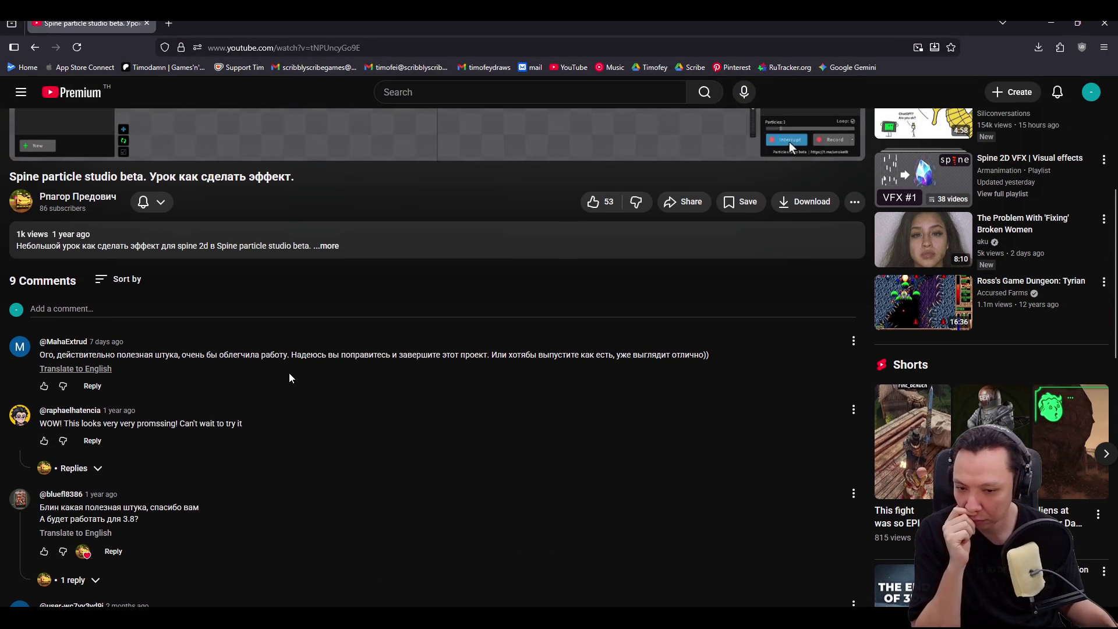
{"action": "scroll", "coordinate": [170, 406], "scroll_direction": "down", "scroll_amount": 4}
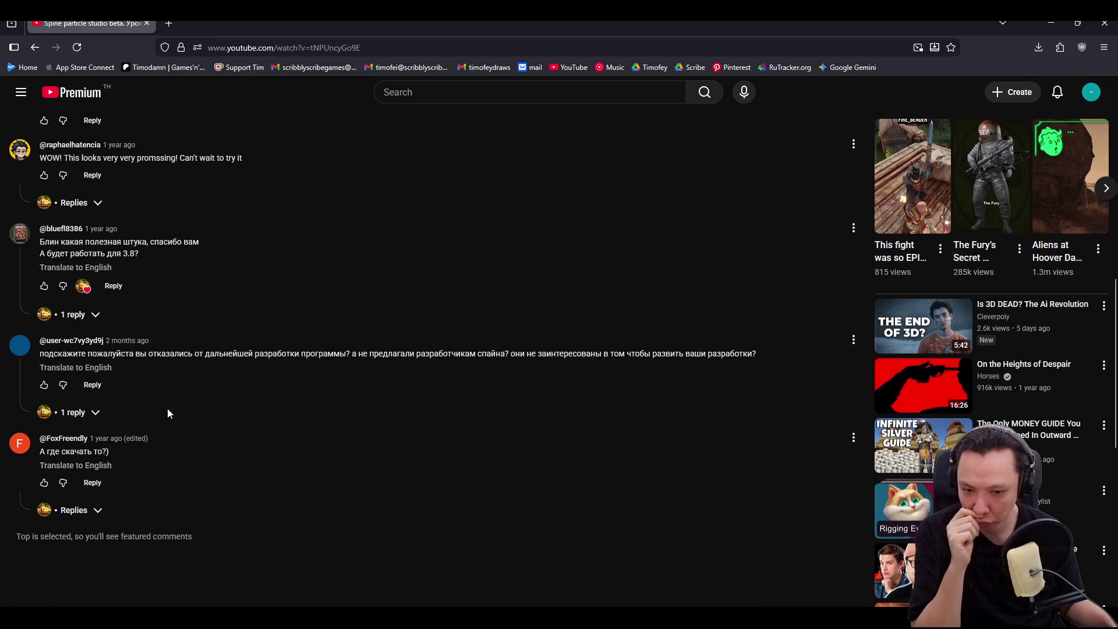
{"action": "left_click", "coordinate": [69, 412]}
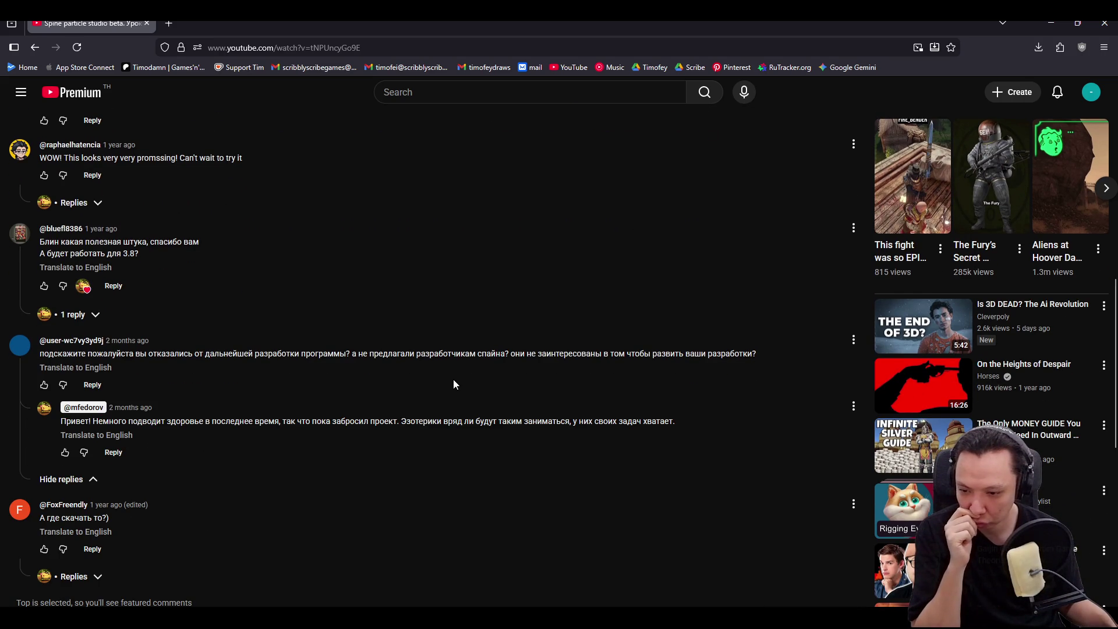
{"action": "scroll", "coordinate": [454, 379], "scroll_direction": "down", "scroll_amount": 2}
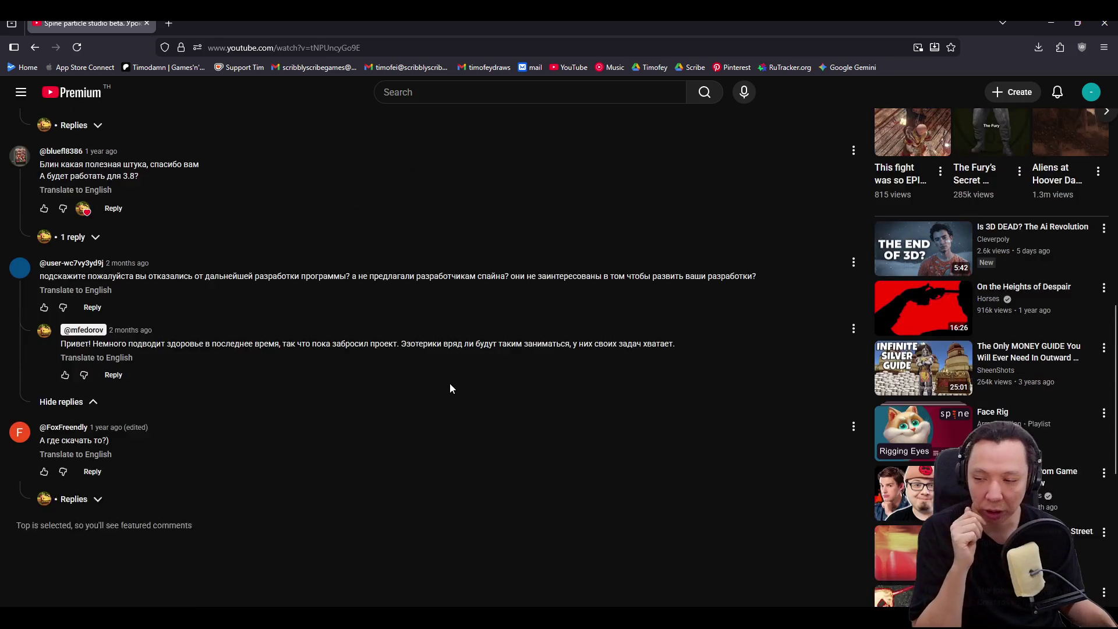
{"action": "scroll", "coordinate": [450, 388], "scroll_direction": "up", "scroll_amount": 5}
- Expand the full description, show the last comment's replies, and reload the video page
{"action": "left_click", "coordinate": [329, 250]}
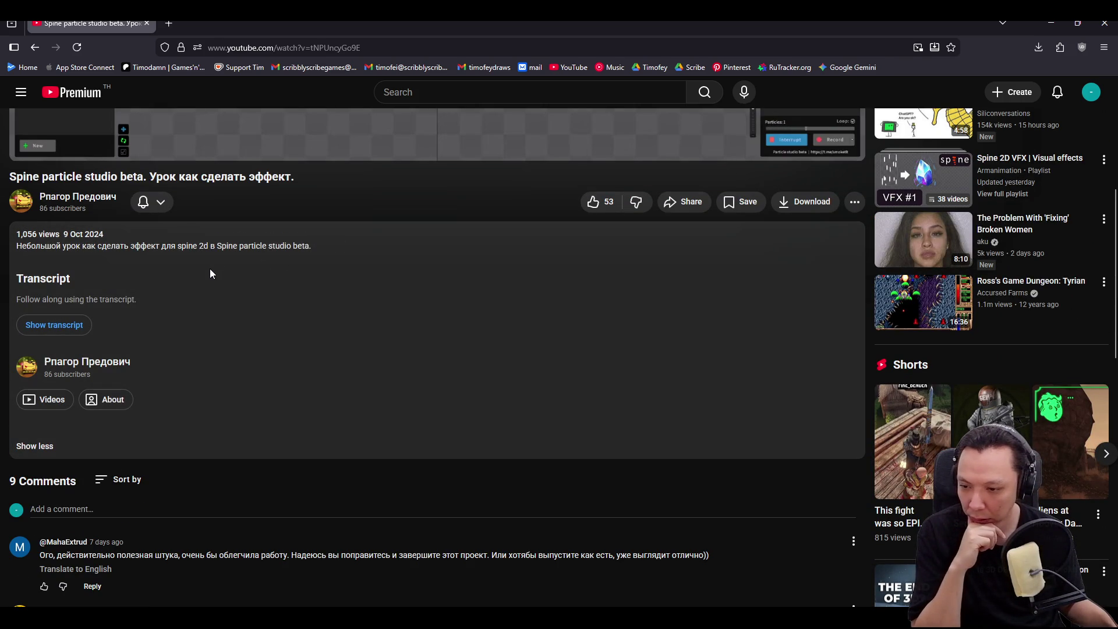
{"action": "scroll", "coordinate": [210, 274], "scroll_direction": "down", "scroll_amount": 5}
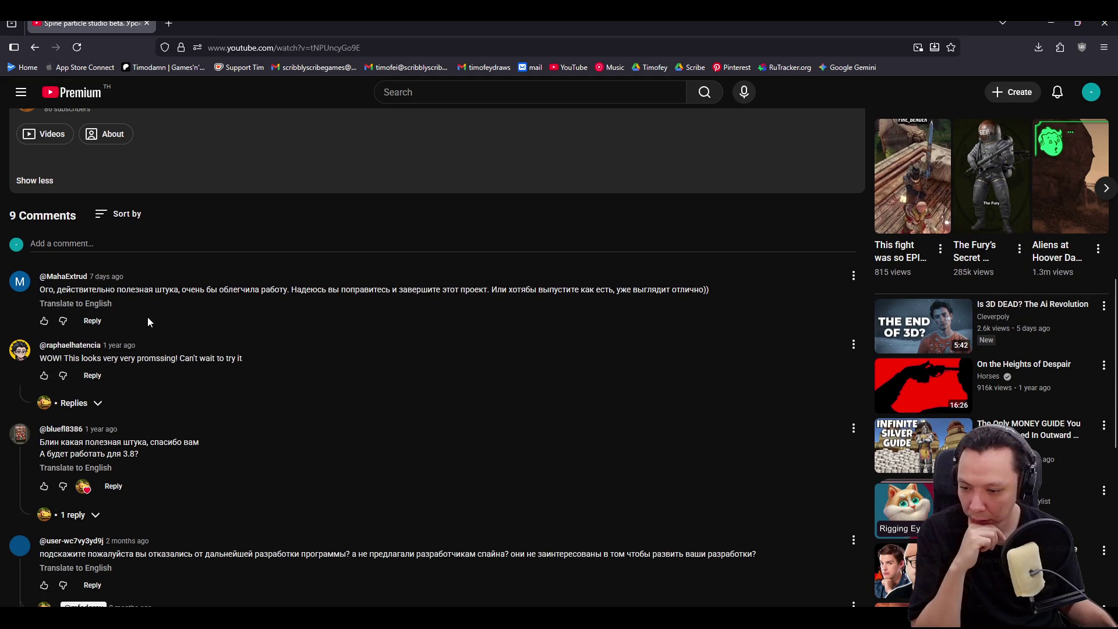
{"action": "scroll", "coordinate": [148, 317], "scroll_direction": "down", "scroll_amount": 1}
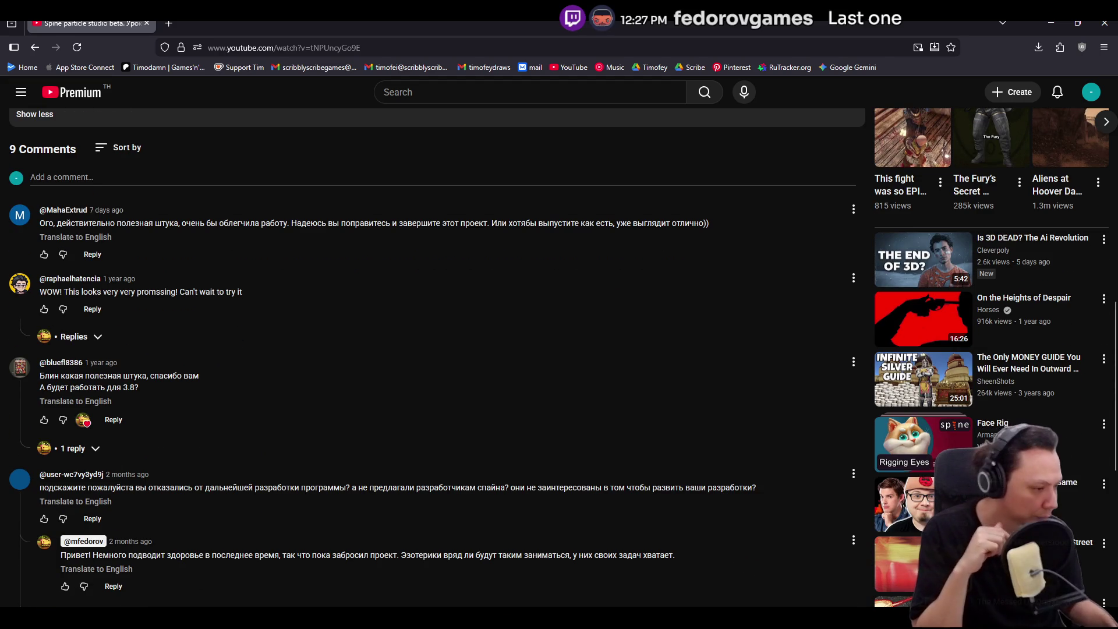
{"action": "scroll", "coordinate": [451, 428], "scroll_direction": "down", "scroll_amount": 5}
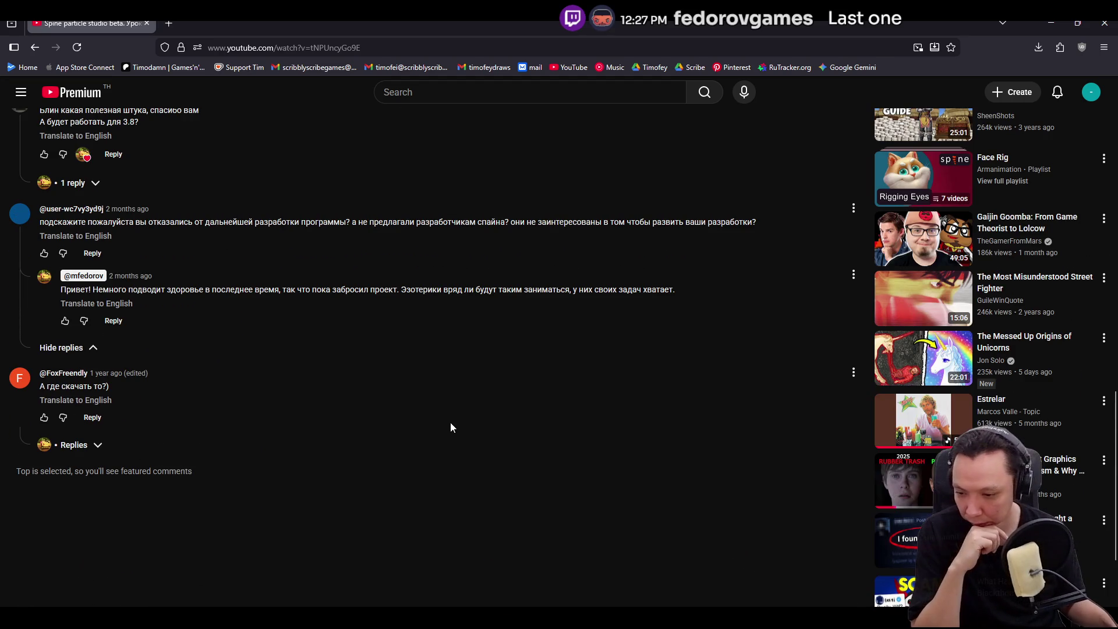
{"action": "left_click", "coordinate": [106, 445]}
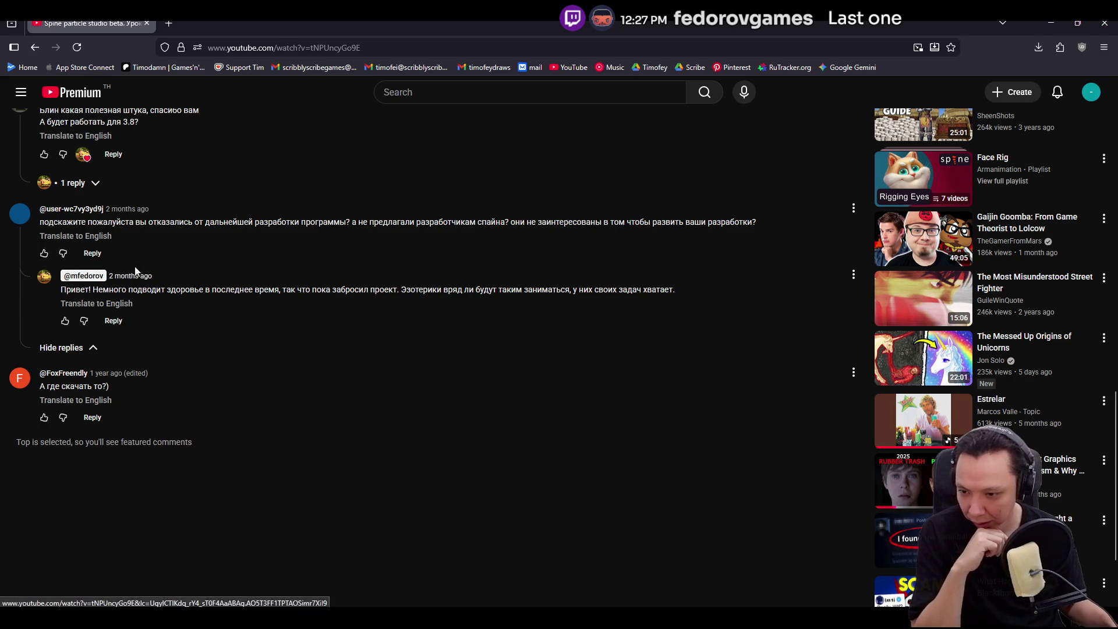
{"action": "left_click", "coordinate": [77, 48]}
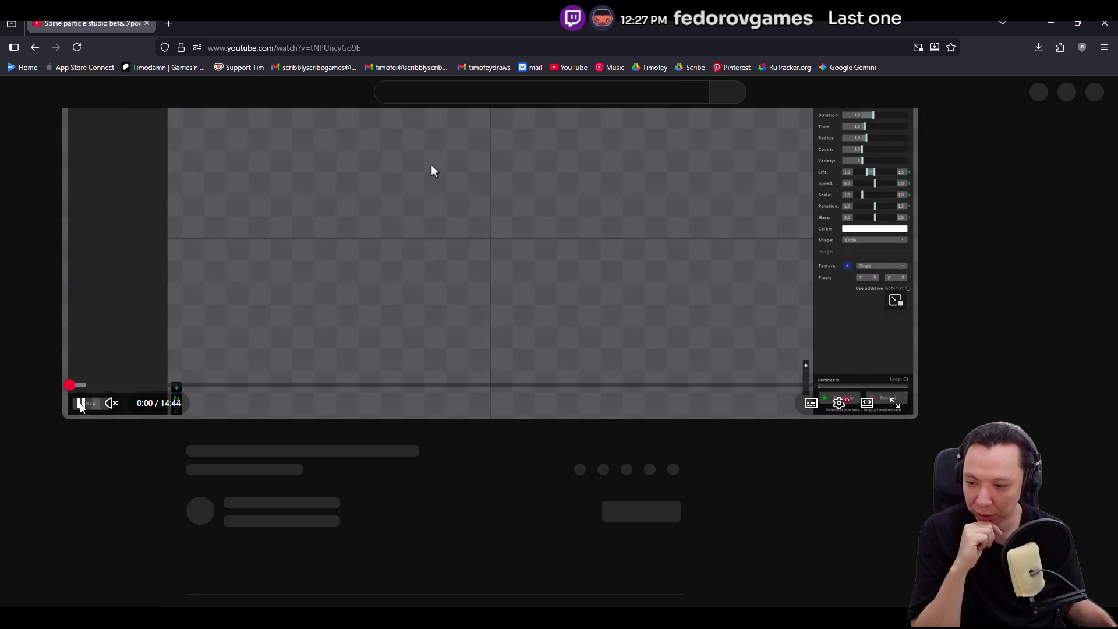
- Pause the particle studio video, show the last comment's replies, then scroll up and reload the page
{"action": "left_click", "coordinate": [415, 226]}
{"action": "scroll", "coordinate": [160, 445], "scroll_direction": "down", "scroll_amount": 15}
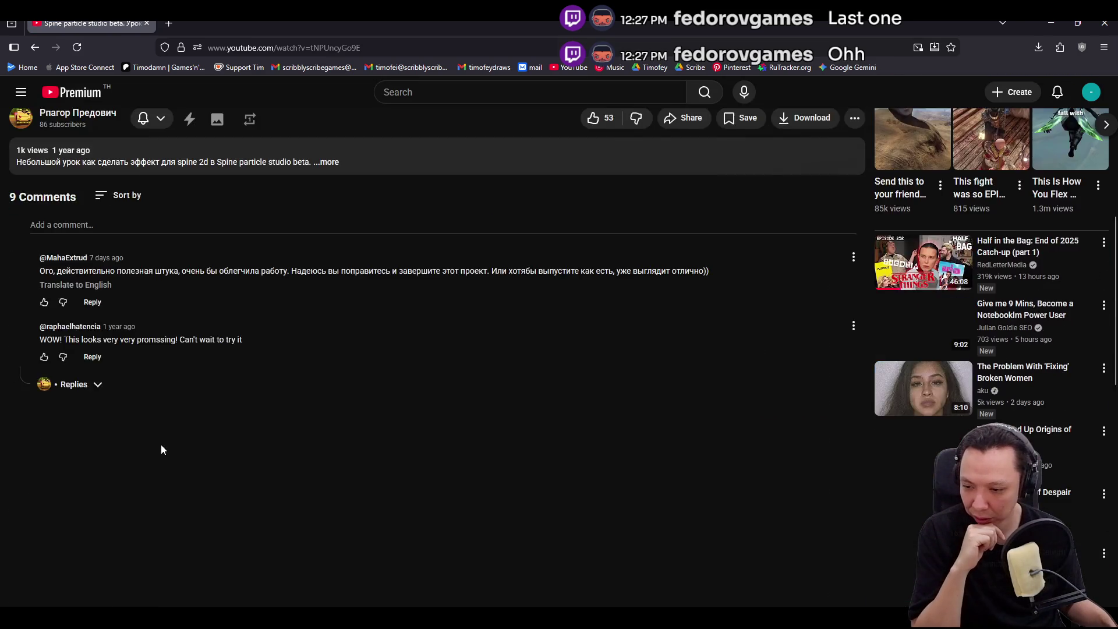
{"action": "left_click", "coordinate": [74, 360]}
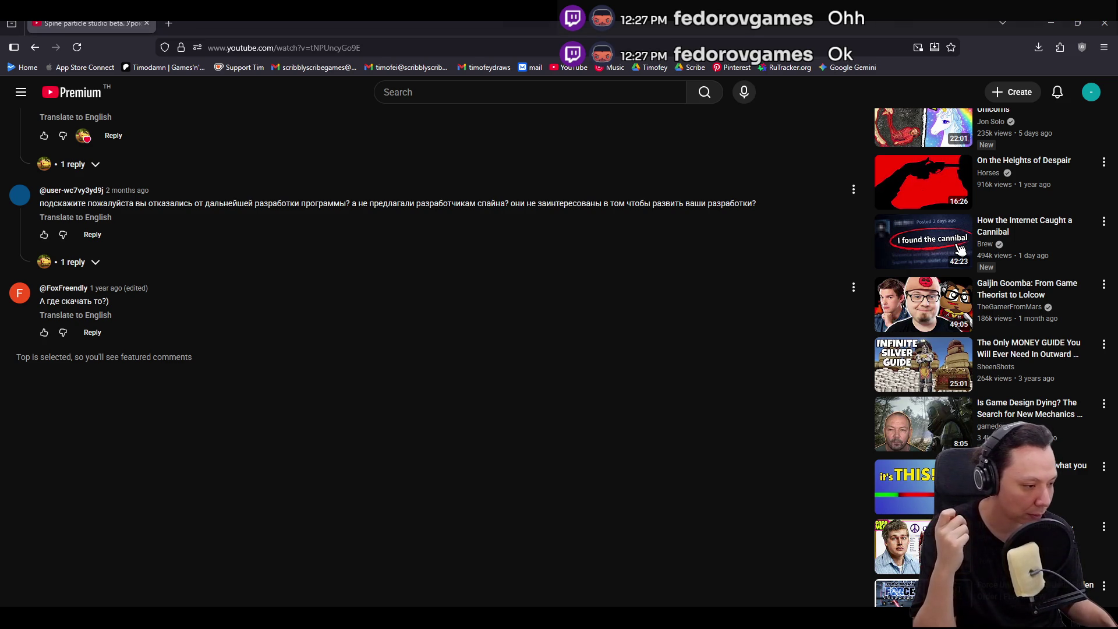
{"action": "scroll", "coordinate": [288, 379], "scroll_direction": "up", "scroll_amount": 5}
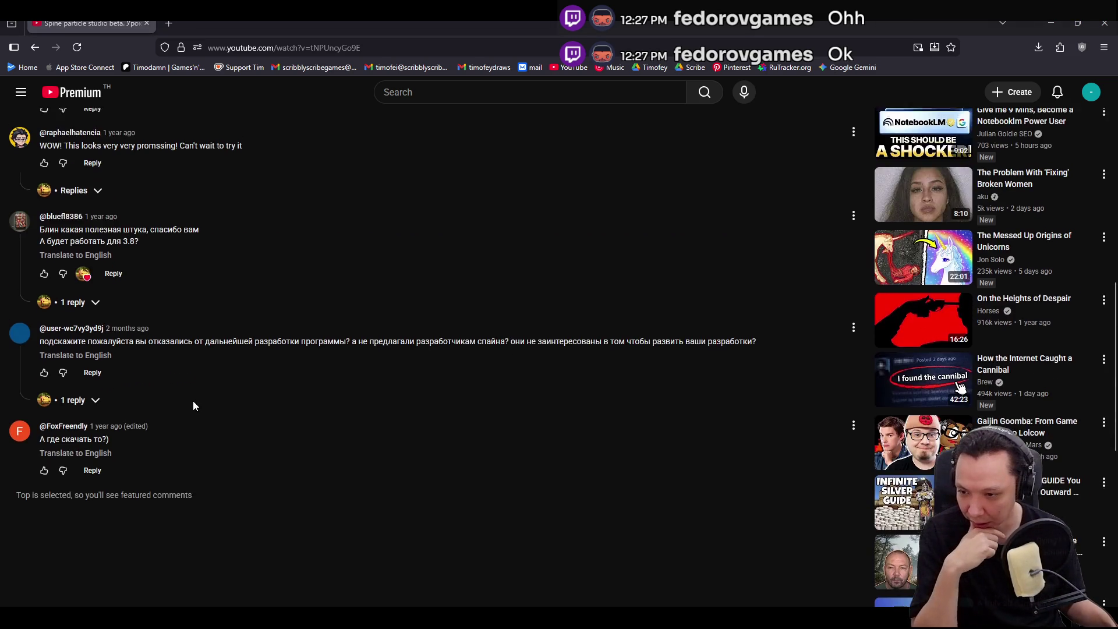
{"action": "scroll", "coordinate": [227, 382], "scroll_direction": "up", "scroll_amount": 6}
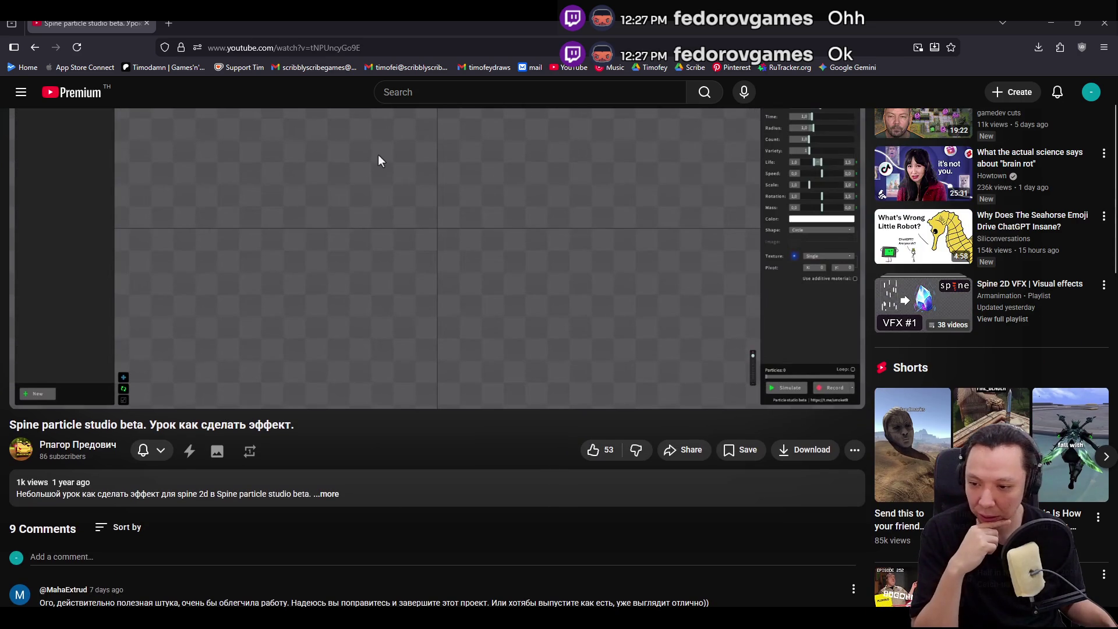
{"action": "scroll", "coordinate": [379, 155], "scroll_direction": "up", "scroll_amount": 1}
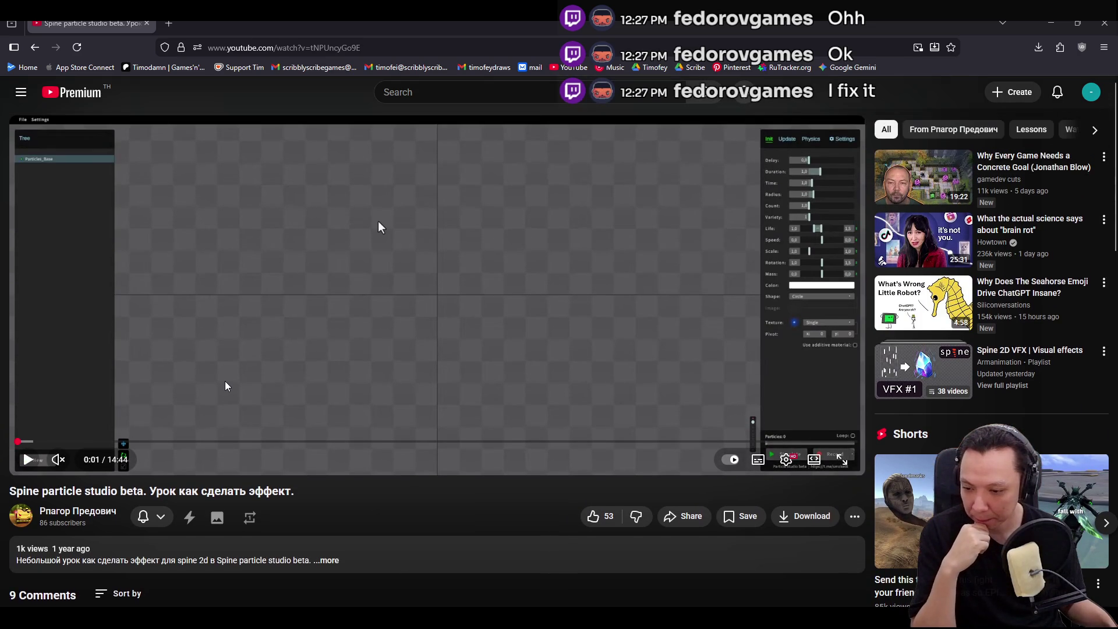
{"action": "scroll", "coordinate": [379, 155], "scroll_direction": "down", "scroll_amount": 1}
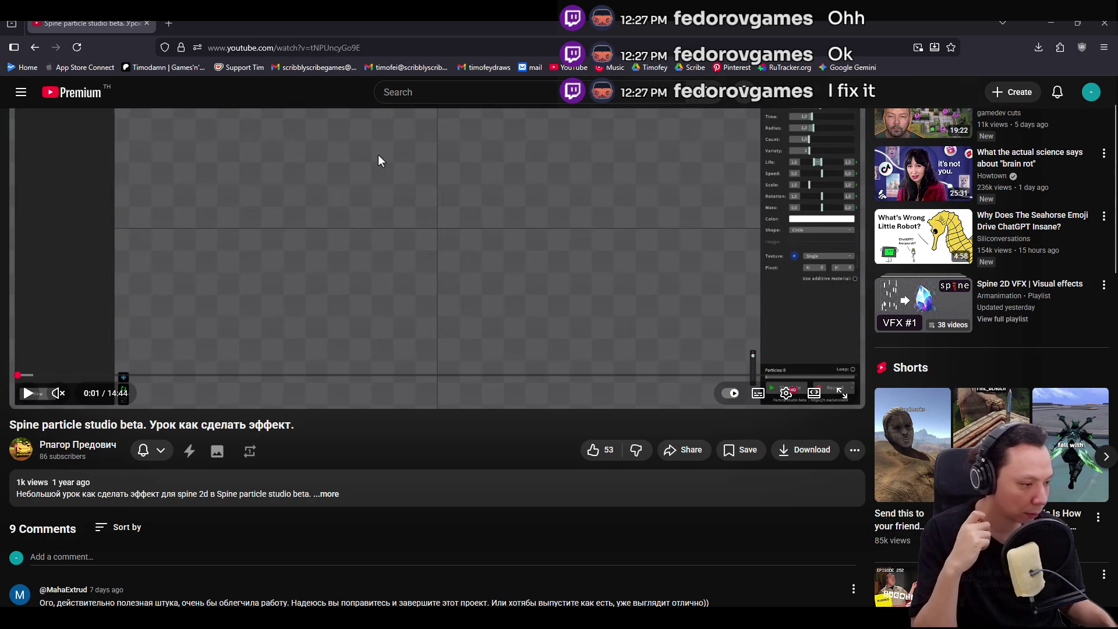
{"action": "left_click", "coordinate": [75, 48]}
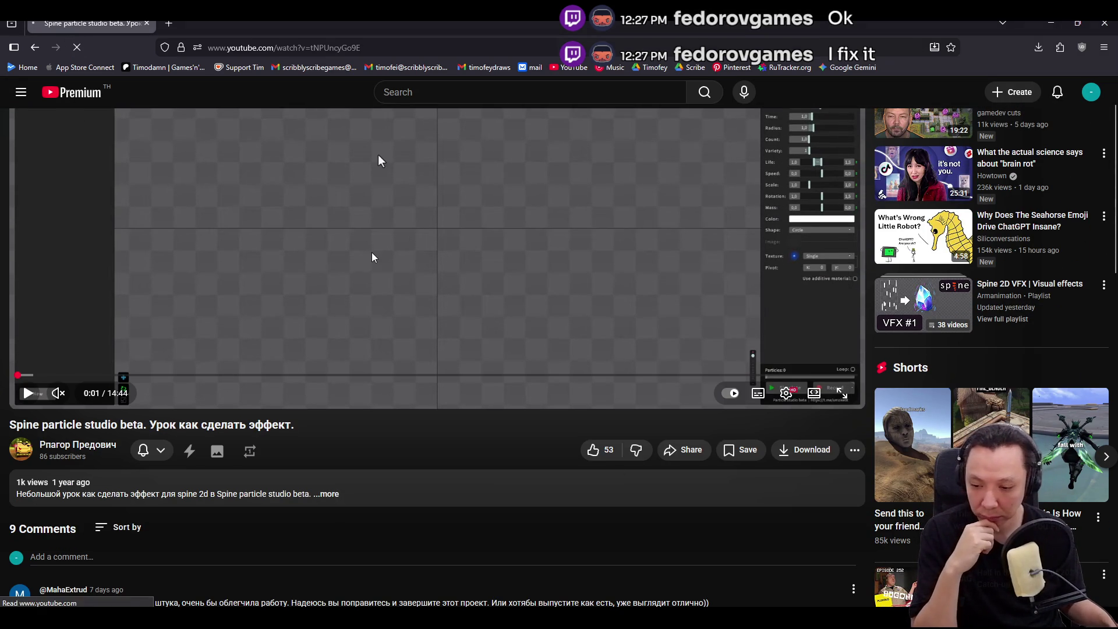